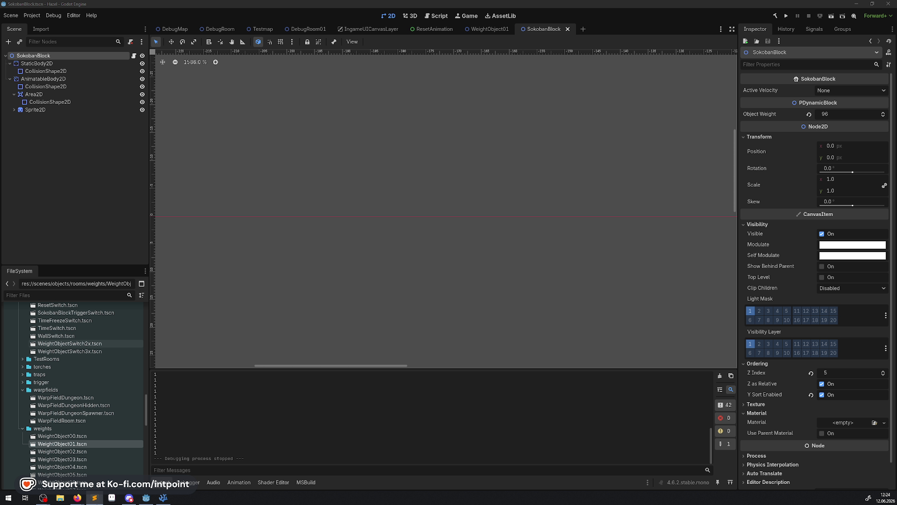
# Switch from Godot to VS Code, showing SokobanBlock.cs at its _PhysicsProcess method
pyautogui.click(164, 498)
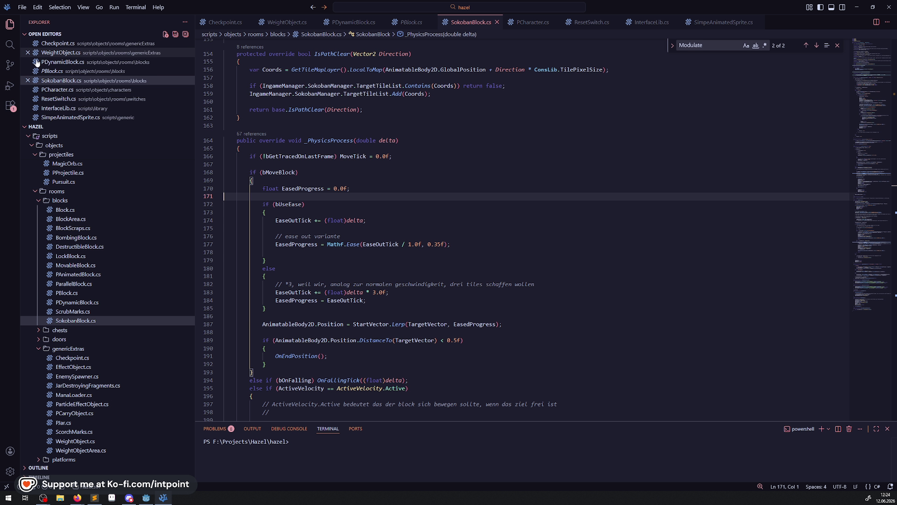
# Search the whole project for IReset, taken from PDynamicBlock.cs's class declaration
pyautogui.click(10, 45)
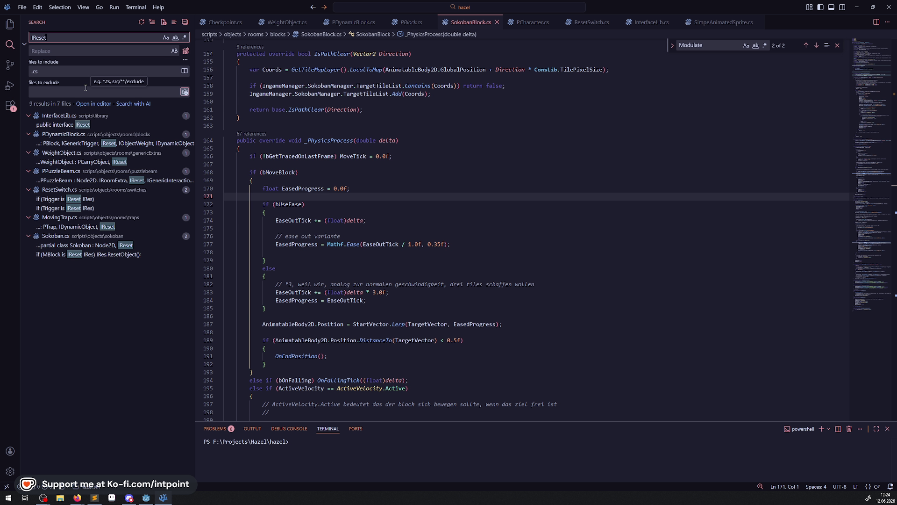
pyautogui.scroll(20, 327, 141)
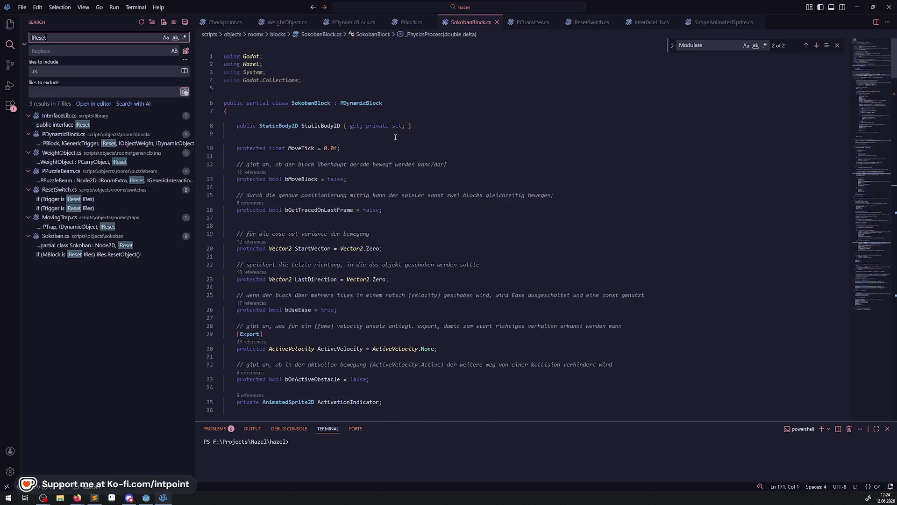
pyautogui.click(354, 22)
pyautogui.scroll(15, 349, 120)
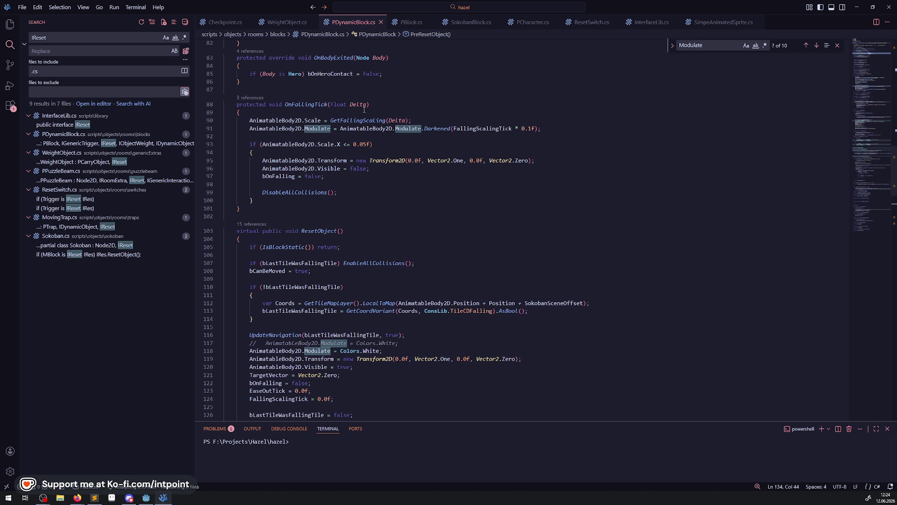
pyautogui.scroll(10, 349, 121)
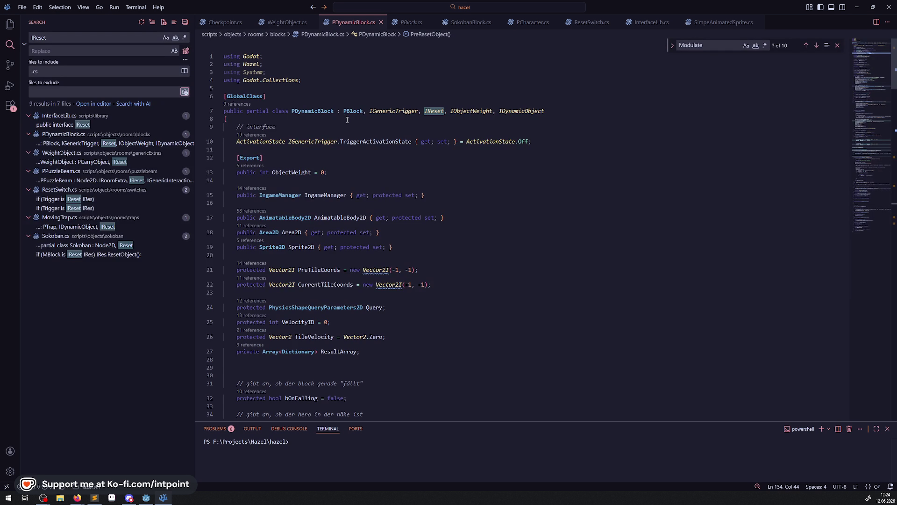
pyautogui.doubleClick(434, 111)
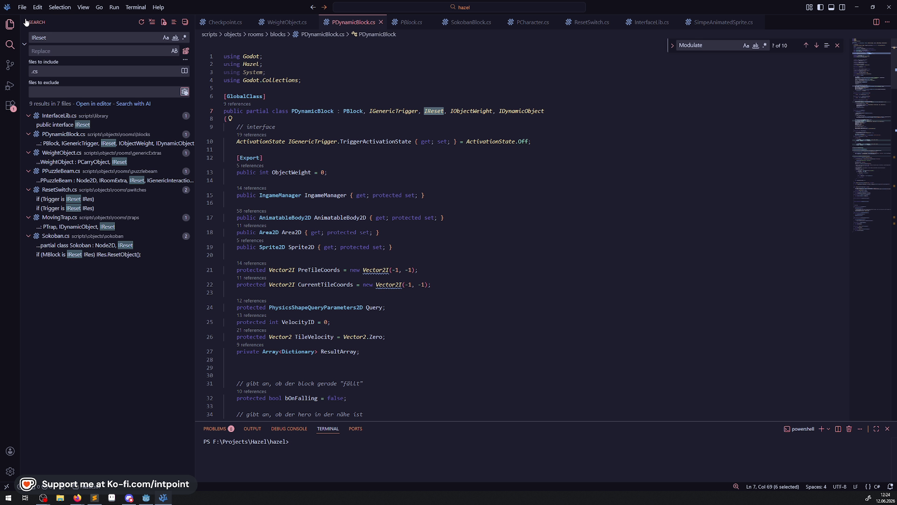
pyautogui.hotkey('ctrl', 'shift', 'f')
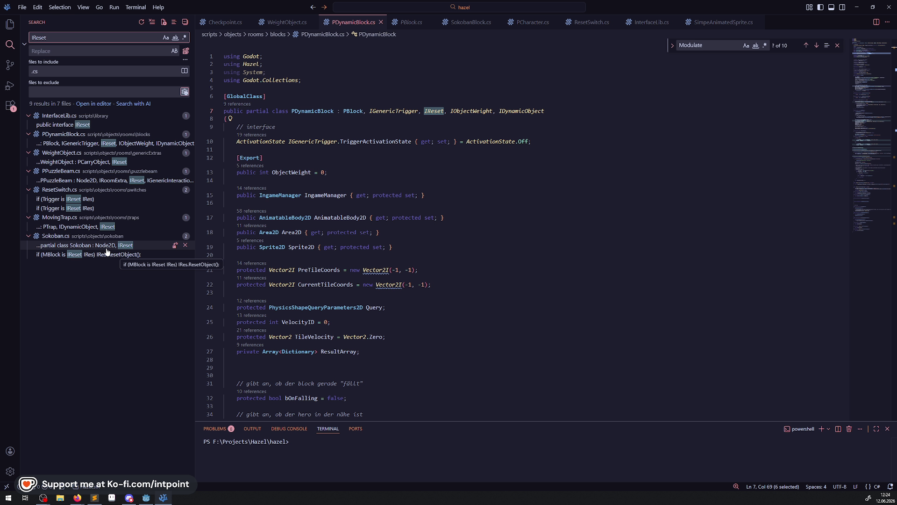
# Open the Sokoban.cs, MovingTrap.cs and PPuzzleBeam.cs IReset matches
pyautogui.click(106, 247)
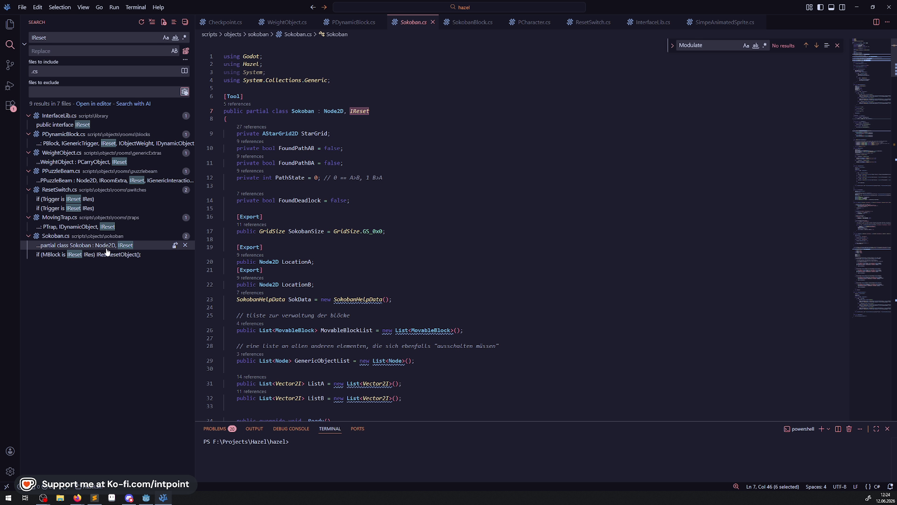
pyautogui.click(74, 228)
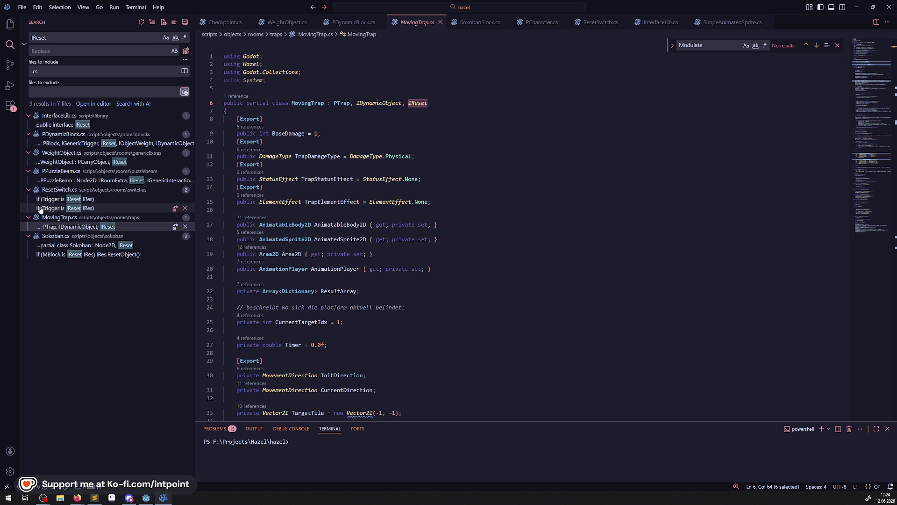
pyautogui.click(71, 180)
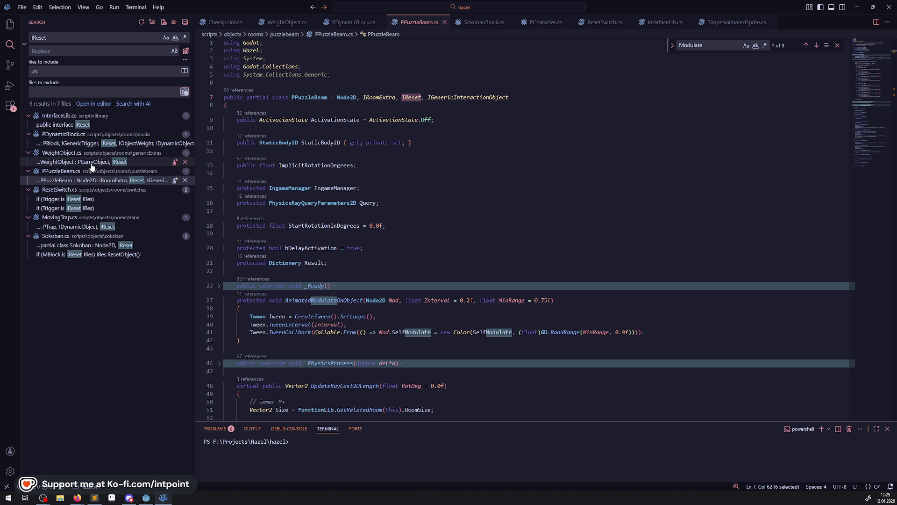
# Copy WeightObject.cs's PreResetObject and AnimatedReset methods (lines 80–102)
pyautogui.click(62, 163)
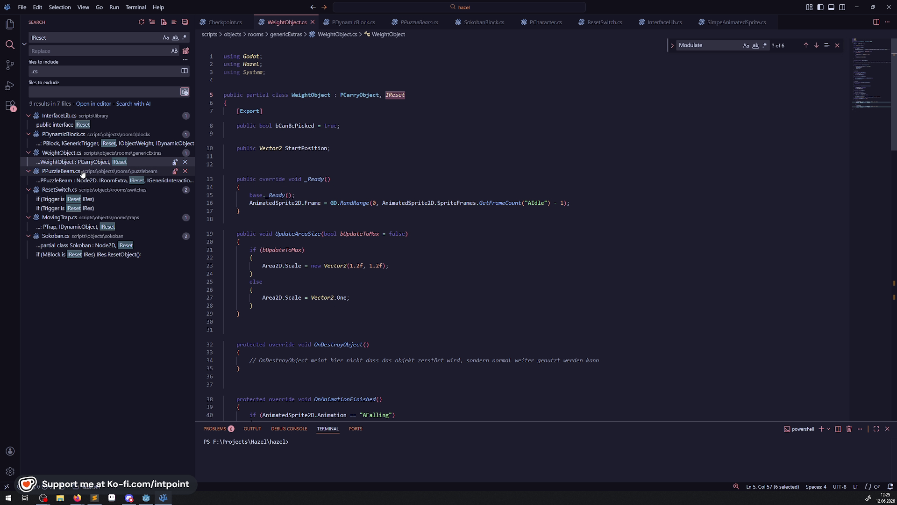
pyautogui.click(82, 143)
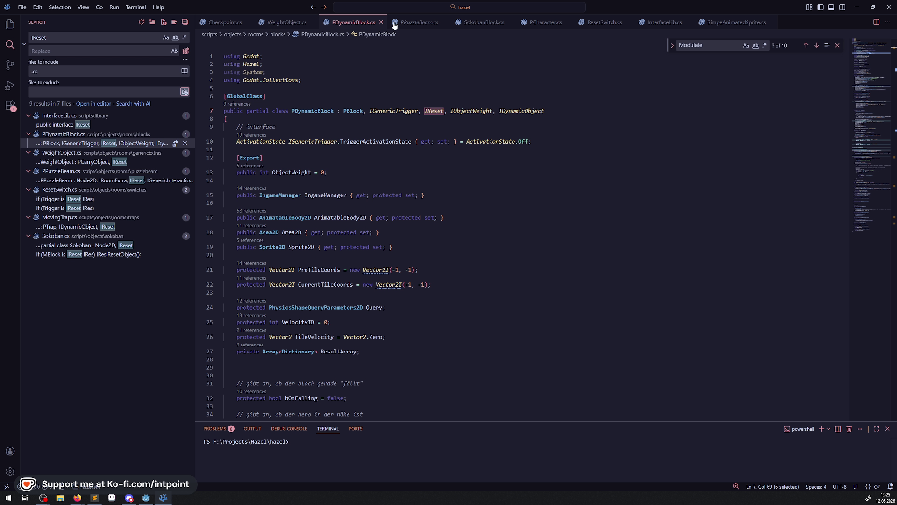
pyautogui.click(416, 22)
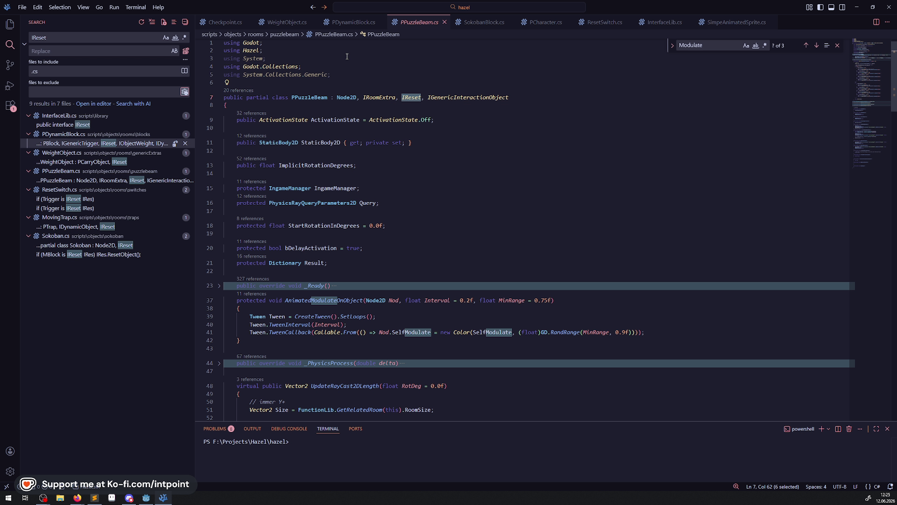
pyautogui.click(286, 22)
pyautogui.scroll(-15, 370, 346)
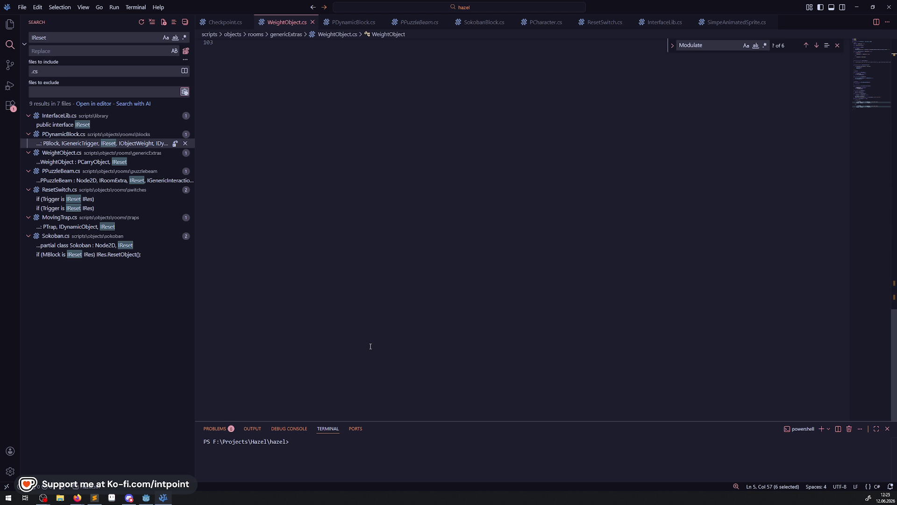
pyautogui.scroll(10, 370, 346)
pyautogui.moveTo(226, 375); pyautogui.dragTo(212, 180)
pyautogui.hotkey('ctrl', 'c')
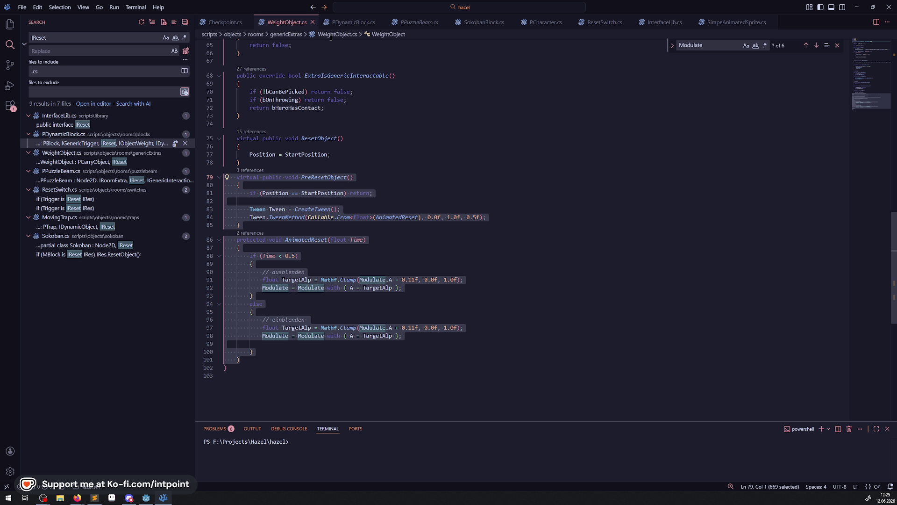
# Open MovingTrap.cs and place the caret after ResetObject's closing brace
pyautogui.click(60, 227)
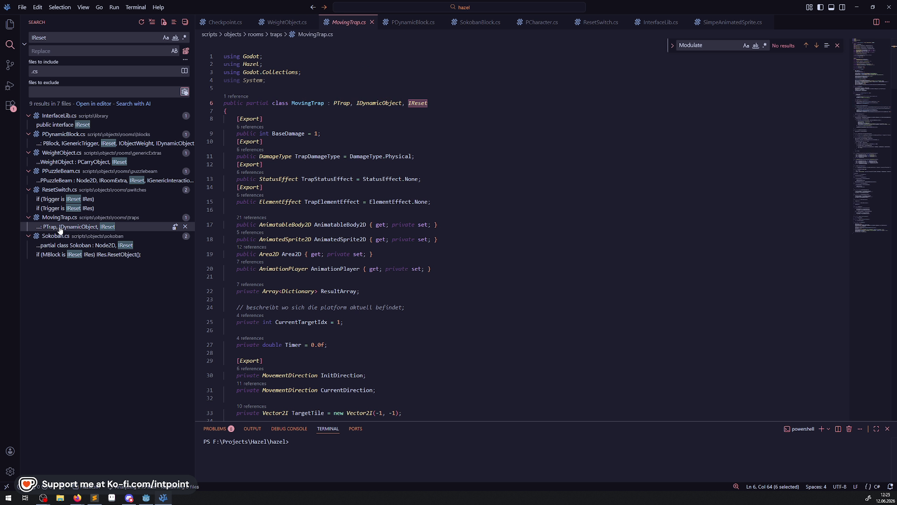
pyautogui.scroll(-20, 354, 239)
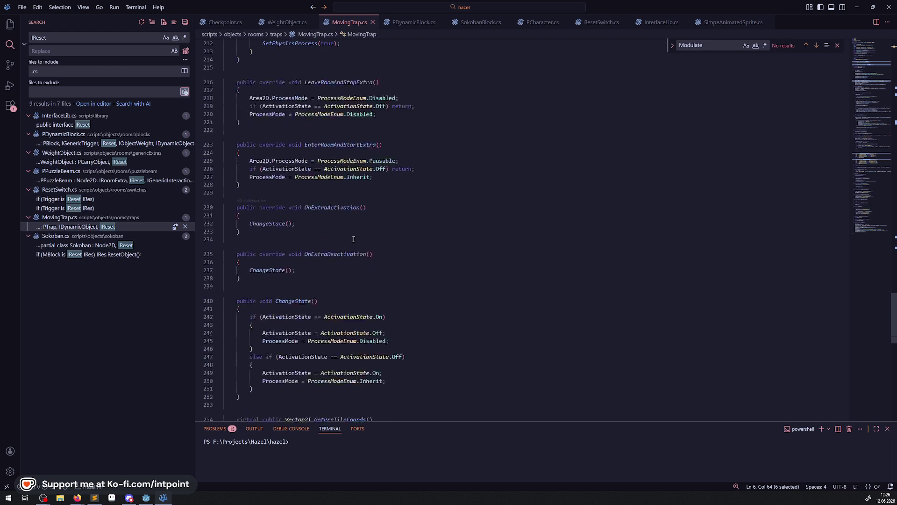
pyautogui.scroll(-5, 354, 239)
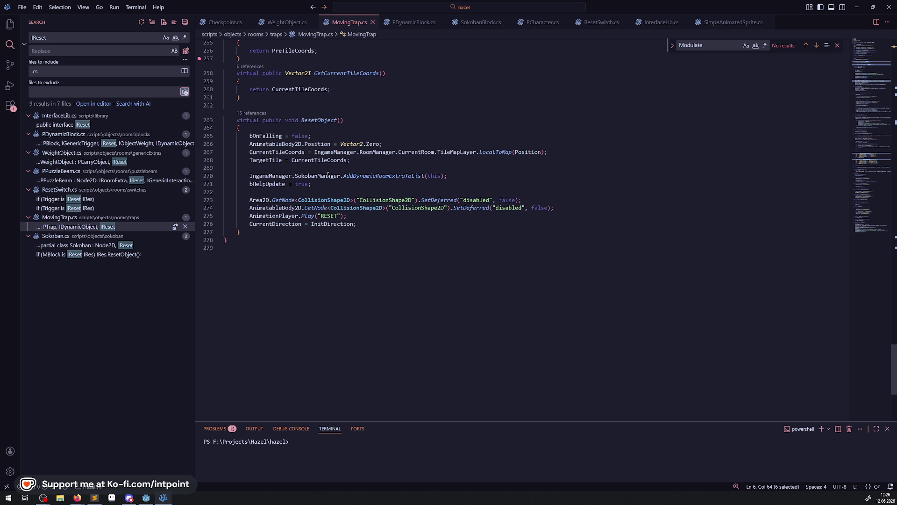
pyautogui.click(280, 232)
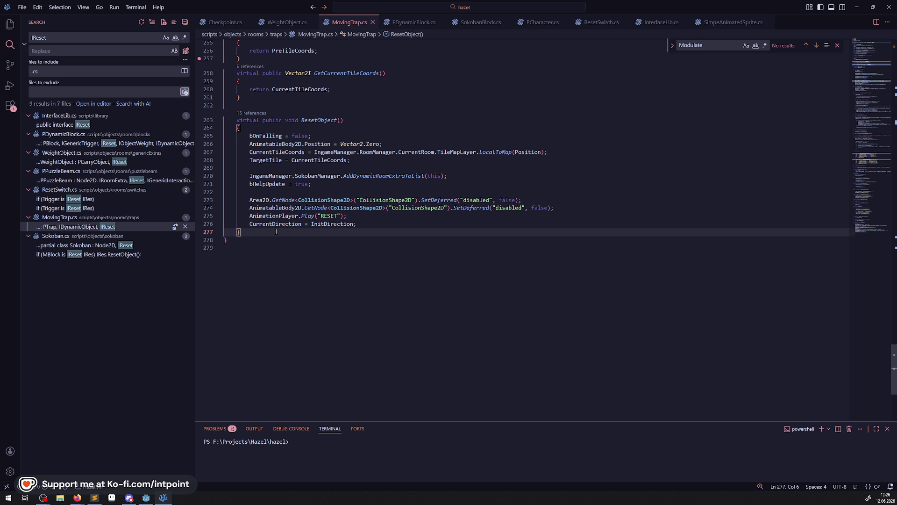
# Inspect the MovingTrap scene's AnimationPlayer, then paste PreResetObject and AnimatedReset into MovingTrap.cs
pyautogui.click(145, 499)
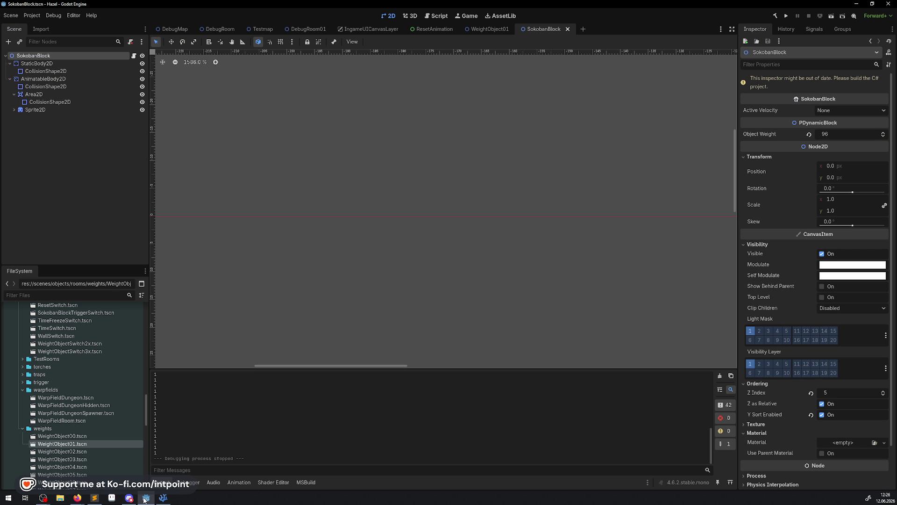
pyautogui.click(218, 29)
pyautogui.scroll(4, 371, 237)
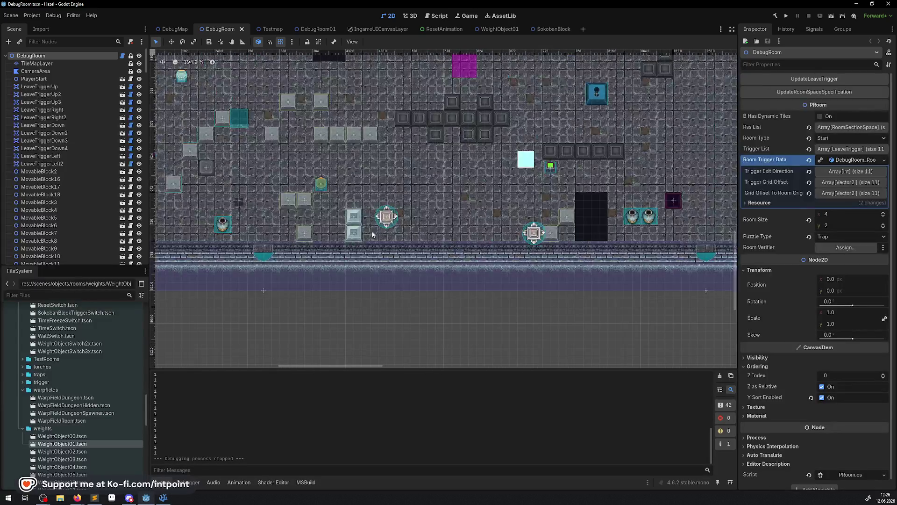
pyautogui.click(390, 214)
pyautogui.click(122, 258)
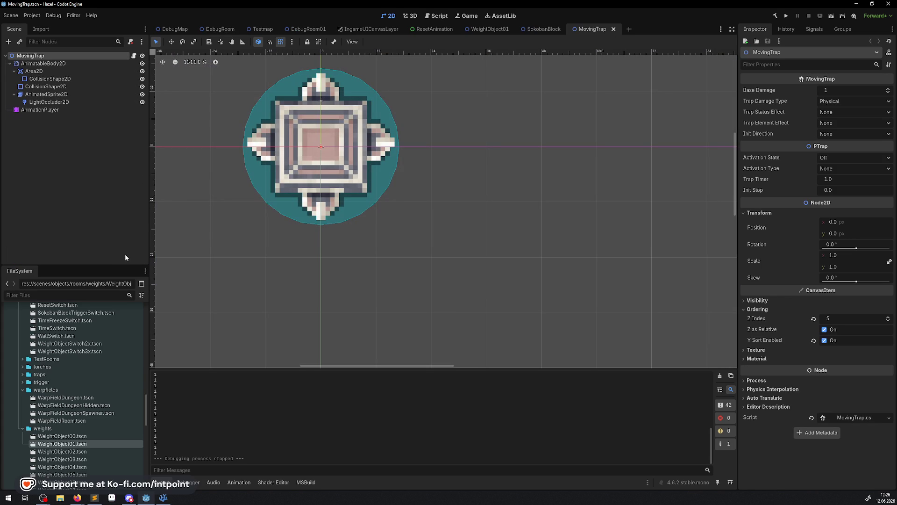
pyautogui.click(46, 111)
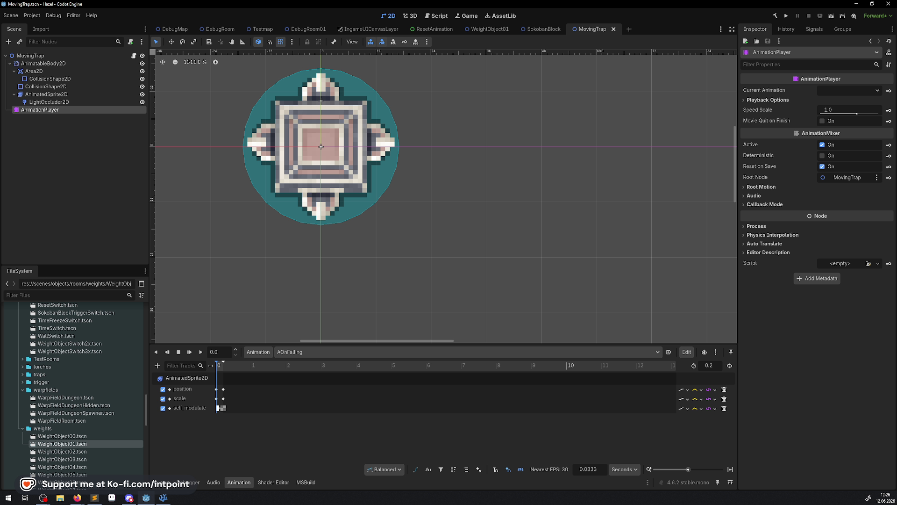
pyautogui.click(167, 500)
pyautogui.hotkey('ctrl', 'v')
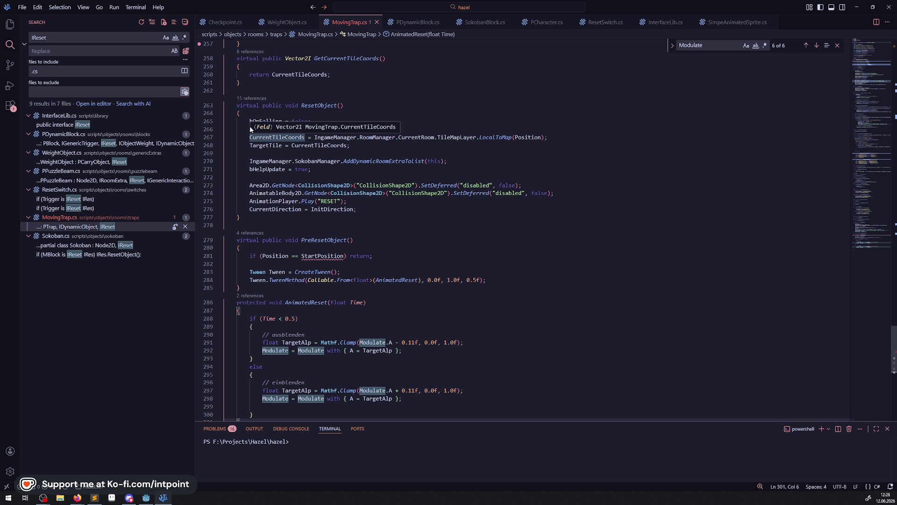
# Change PreResetObject's condition to AnimatableBody2D.Position == Vector2.Zero and save
pyautogui.moveTo(249, 129); pyautogui.dragTo(381, 129)
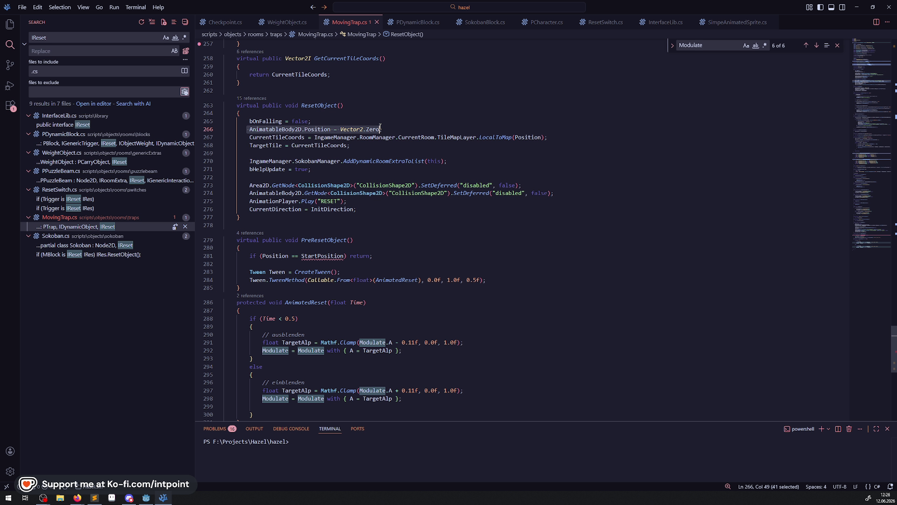
pyautogui.hotkey('ctrl', 'c')
pyautogui.moveTo(262, 256); pyautogui.dragTo(344, 255)
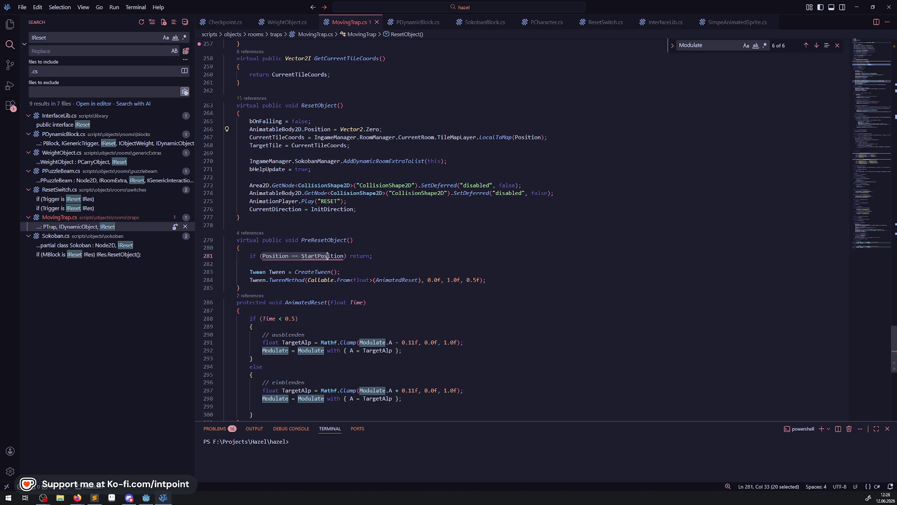
pyautogui.hotkey('ctrl', 'v')
pyautogui.click(353, 256)
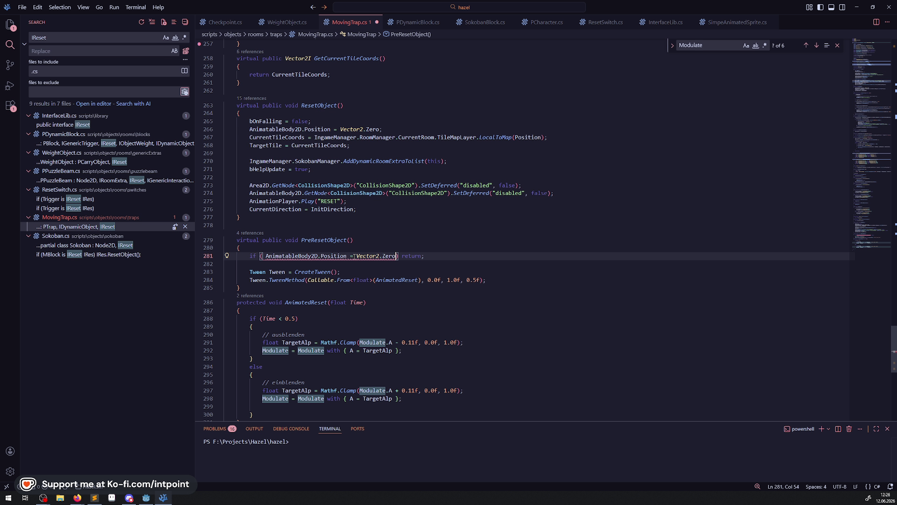
pyautogui.write('=')
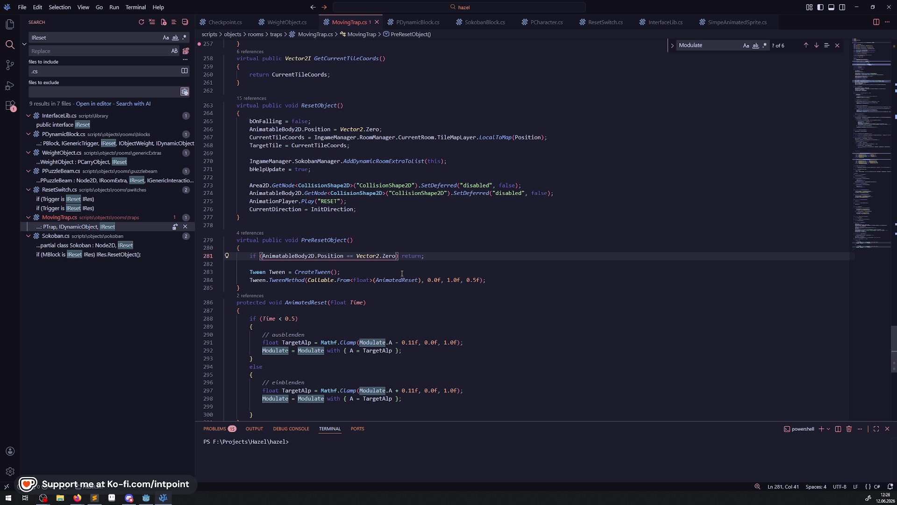
pyautogui.hotkey('ctrl', 's')
# Remove the blank line 299 in AnimatedReset, review the pasted methods, and save MovingTrap.cs
pyautogui.scroll(-3, 374, 262)
pyautogui.click(395, 248)
pyautogui.click(257, 336)
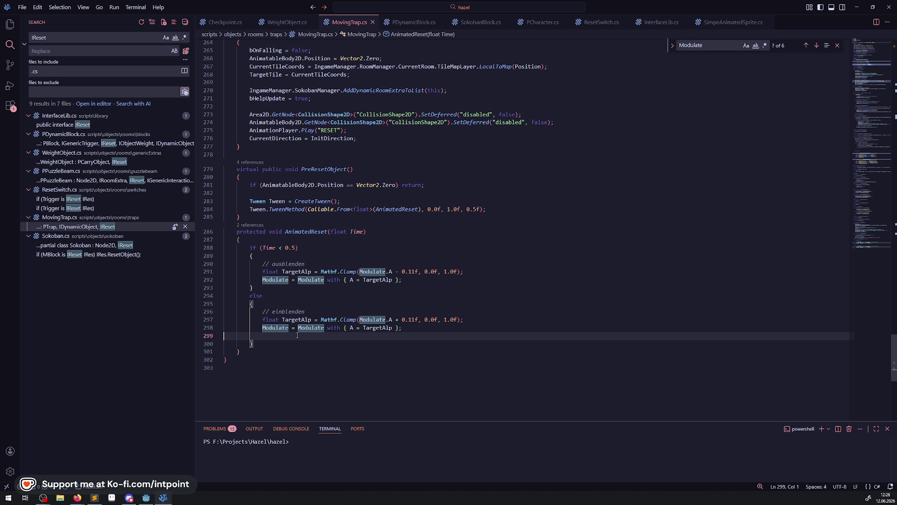
pyautogui.press('BackSpace')
pyautogui.click(257, 346)
pyautogui.press('Return')
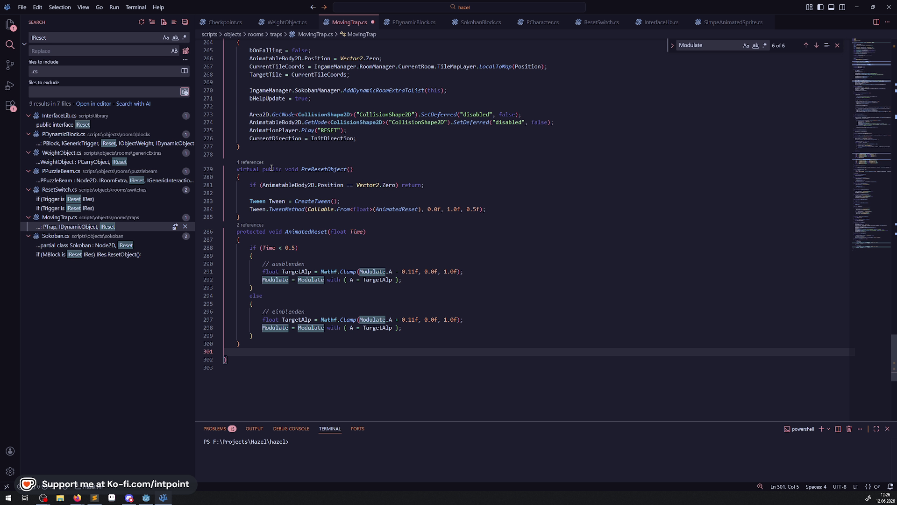
pyautogui.moveTo(467, 155); pyautogui.dragTo(468, 371)
pyautogui.click(450, 347)
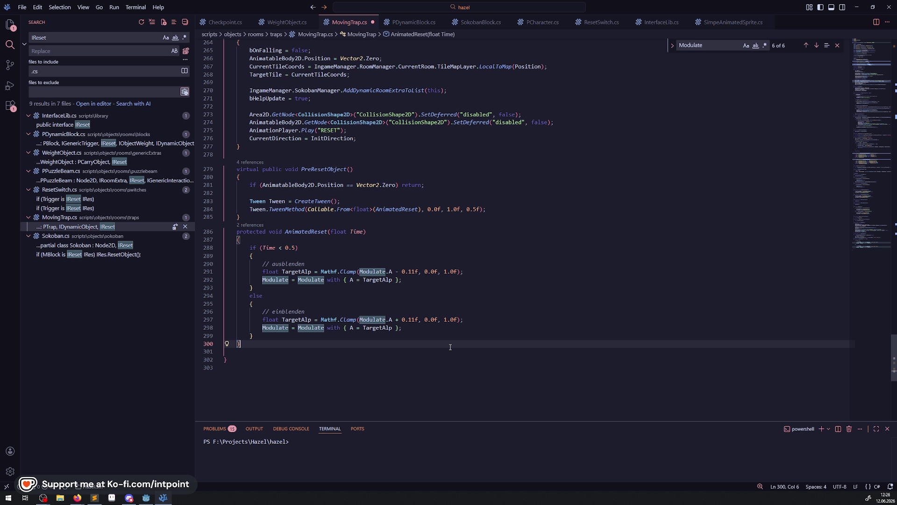
pyautogui.hotkey('ctrl', 's')
pyautogui.hotkey('alt', 'Tab')
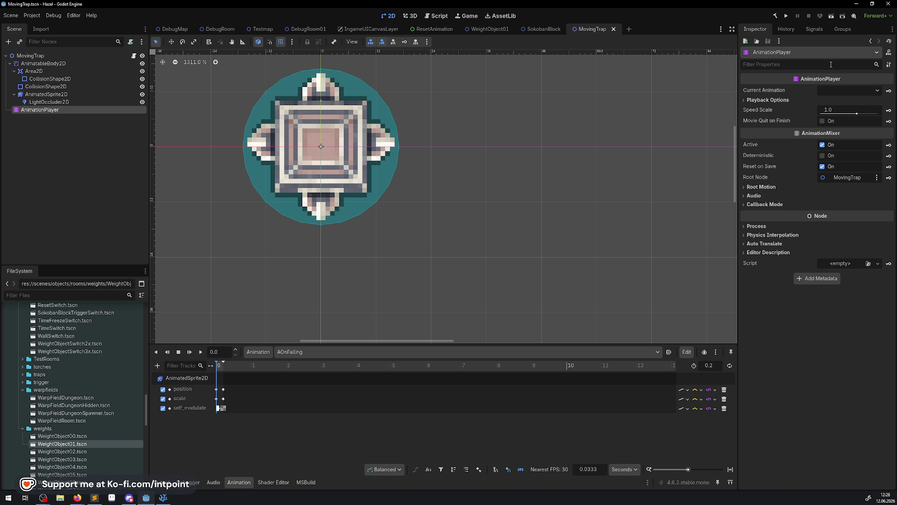
# Build the .NET project and run the game in the embedded Game view
pyautogui.click(774, 16)
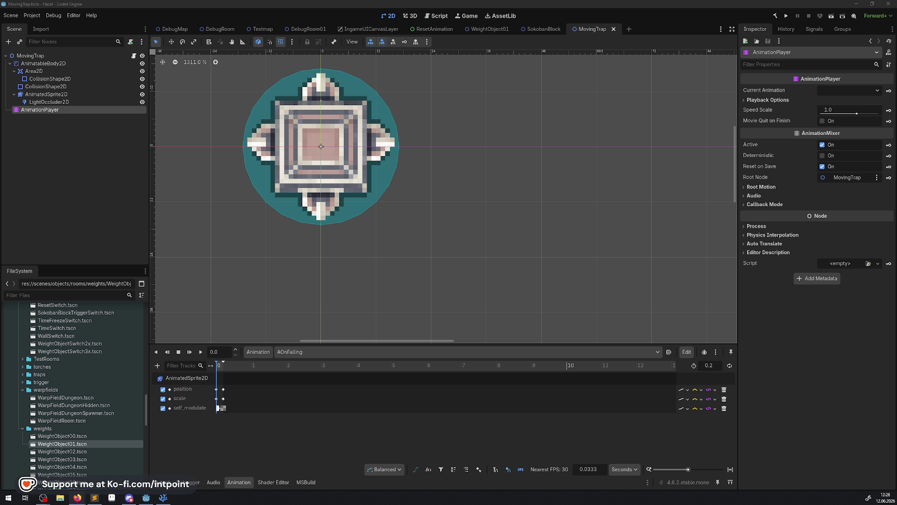
pyautogui.click(787, 16)
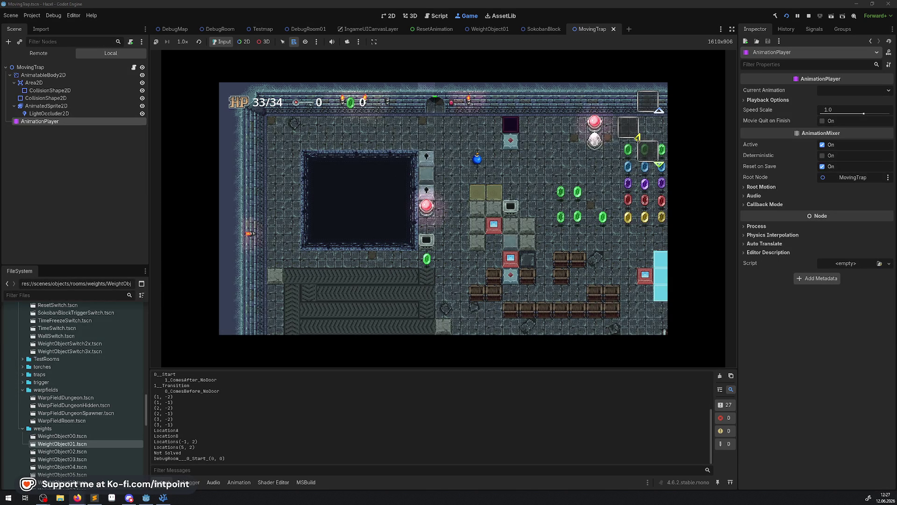
# Walk the player around collecting gems up to 338, then lower game speed to 1/2×
pyautogui.press('Right')
pyautogui.press('Down')
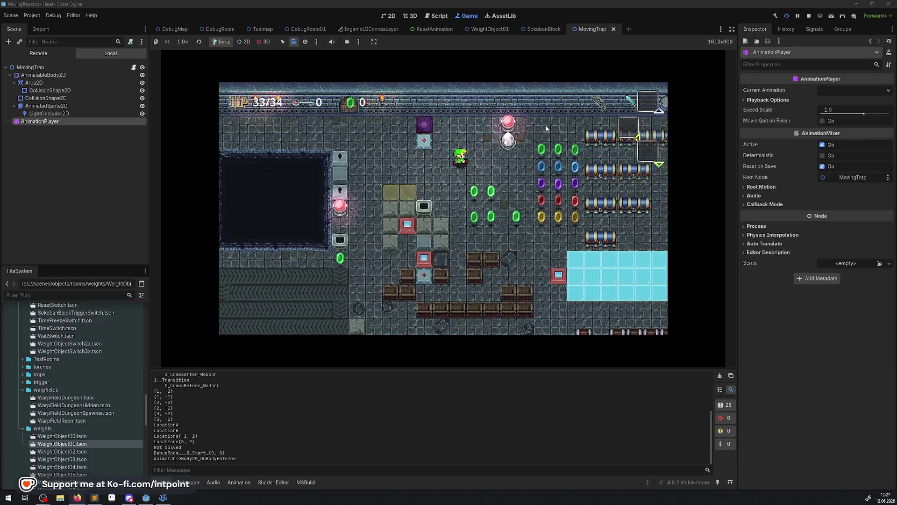
pyautogui.press('Right')
pyautogui.press('Up')
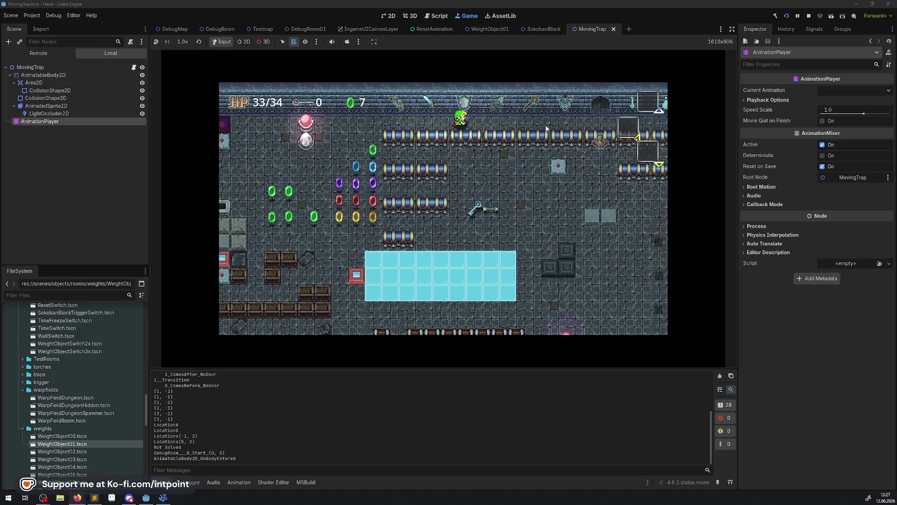
pyautogui.press('Left')
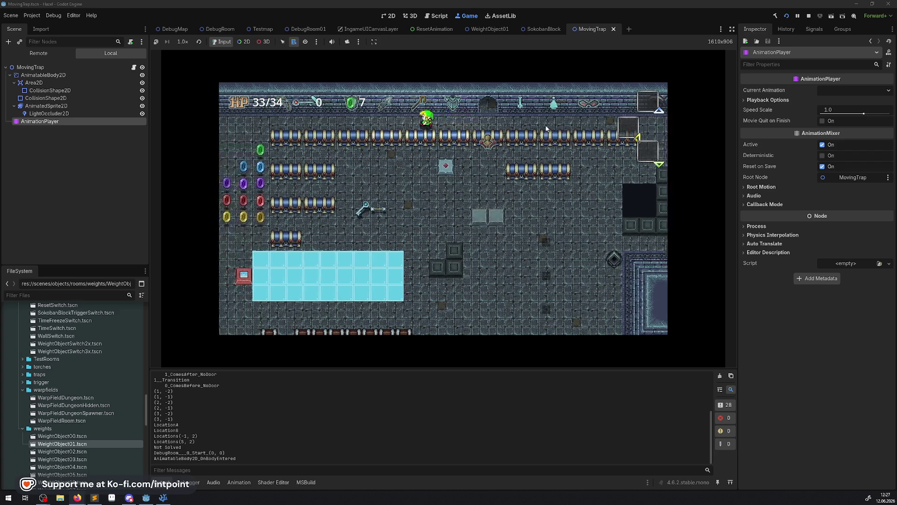
pyautogui.press('Left')
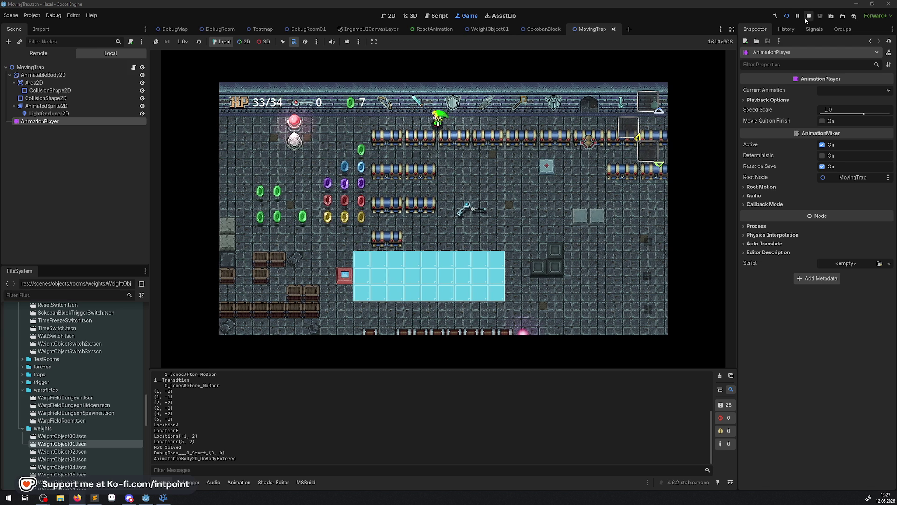
pyautogui.press('Down')
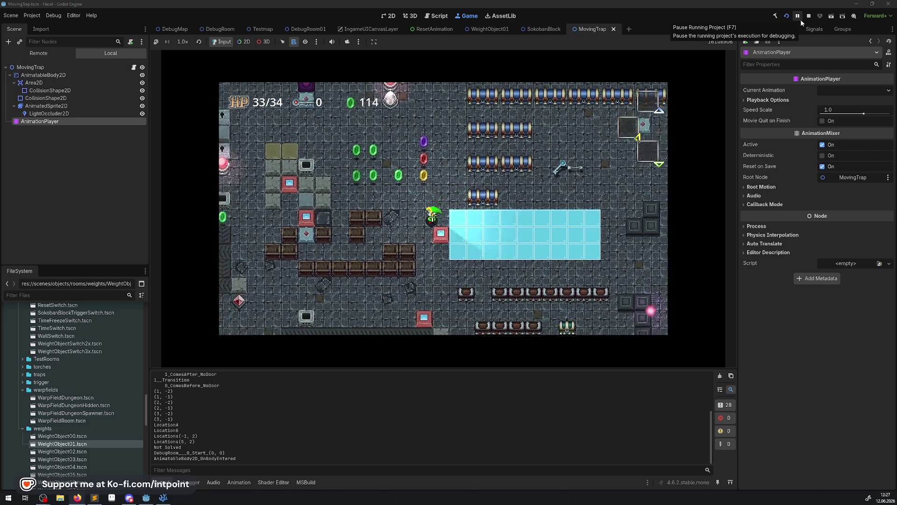
pyautogui.press('Down')
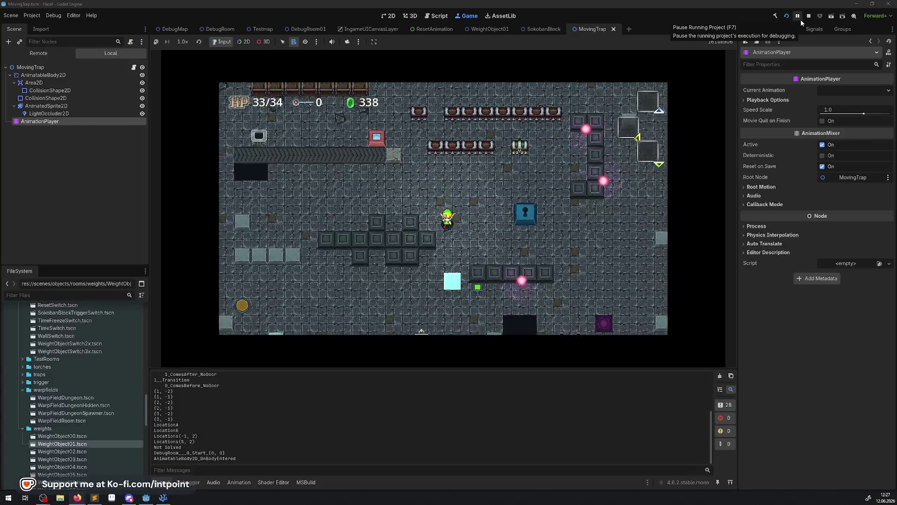
pyautogui.press('Right')
pyautogui.press('Down')
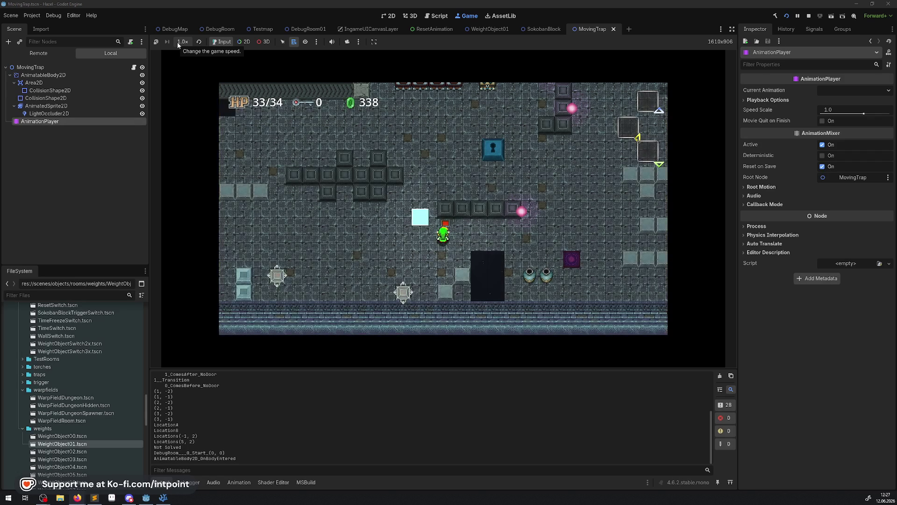
pyautogui.click(177, 42)
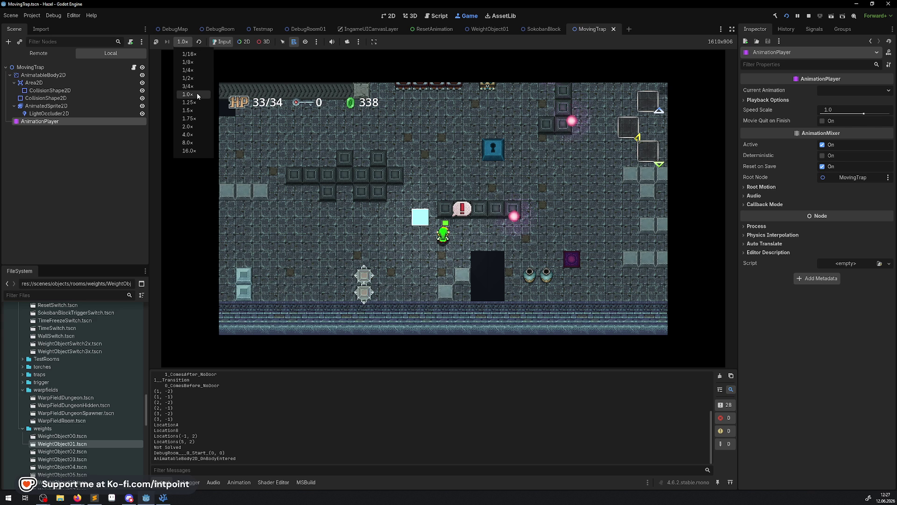
pyautogui.click(187, 78)
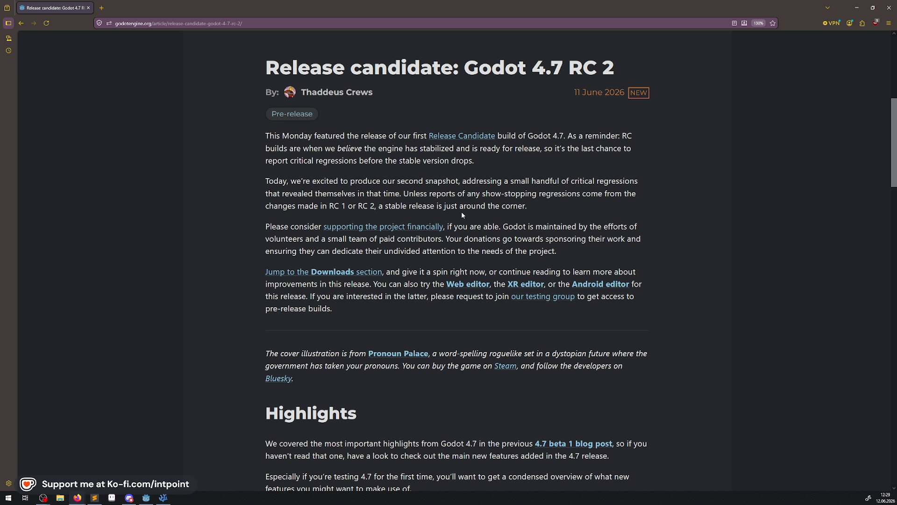
pyautogui.scroll(-5, 459, 237)
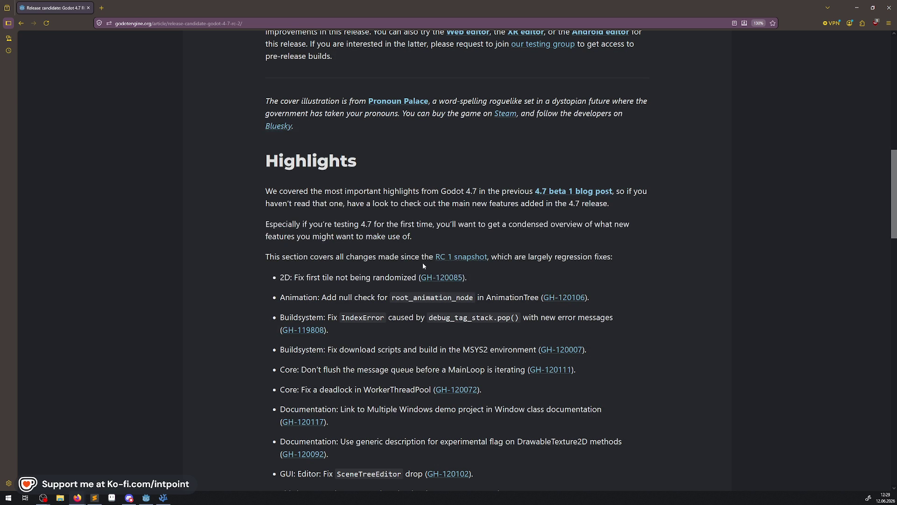
pyautogui.scroll(-1, 423, 265)
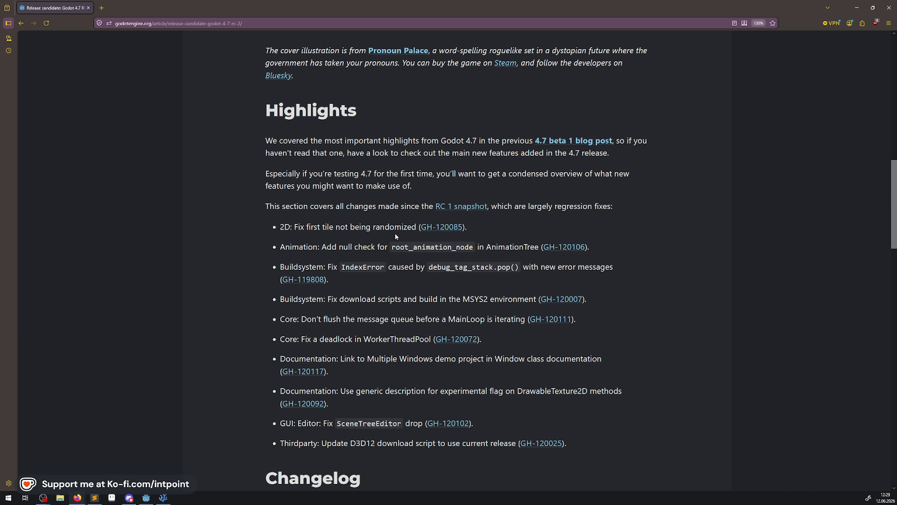
pyautogui.moveTo(415, 227); pyautogui.dragTo(301, 224)
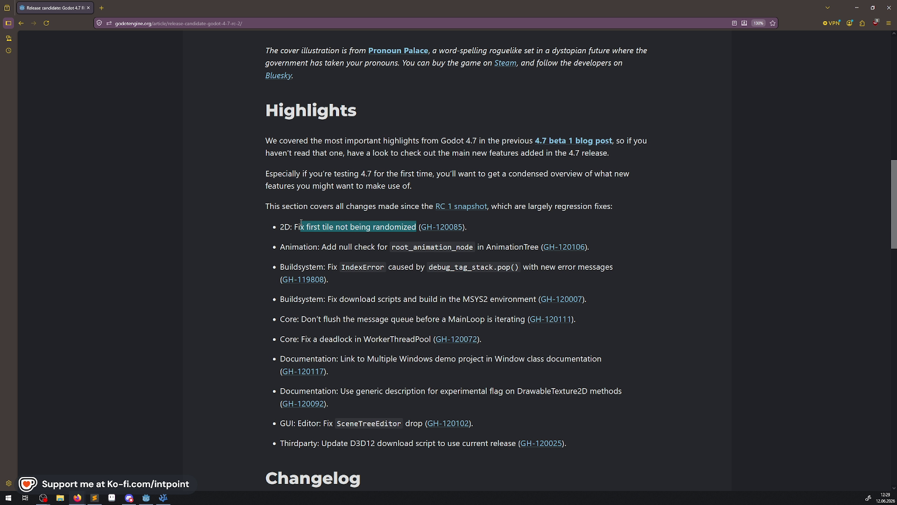
pyautogui.click(386, 294)
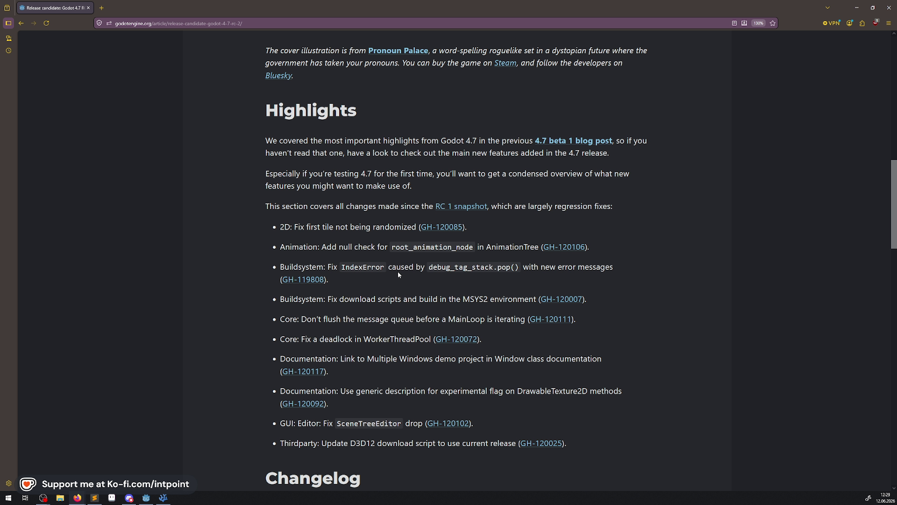
pyautogui.scroll(-1, 398, 274)
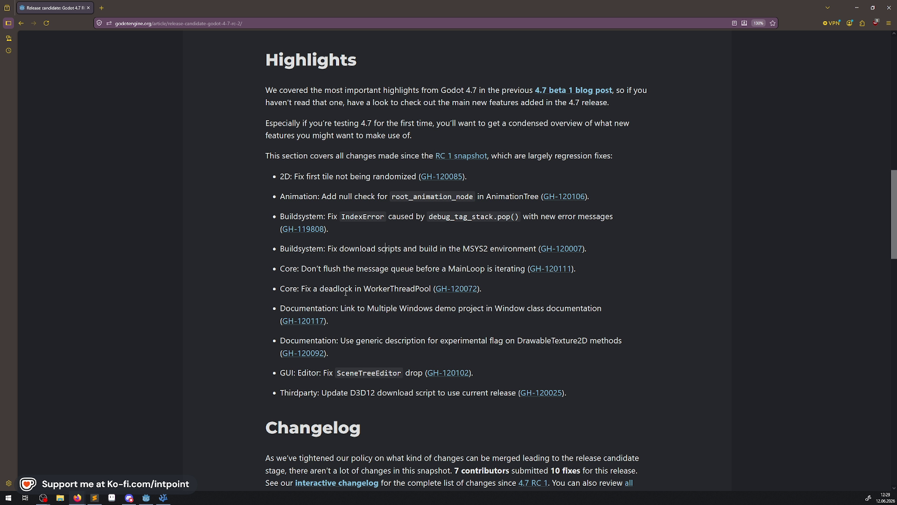
pyautogui.moveTo(329, 288); pyautogui.dragTo(365, 288)
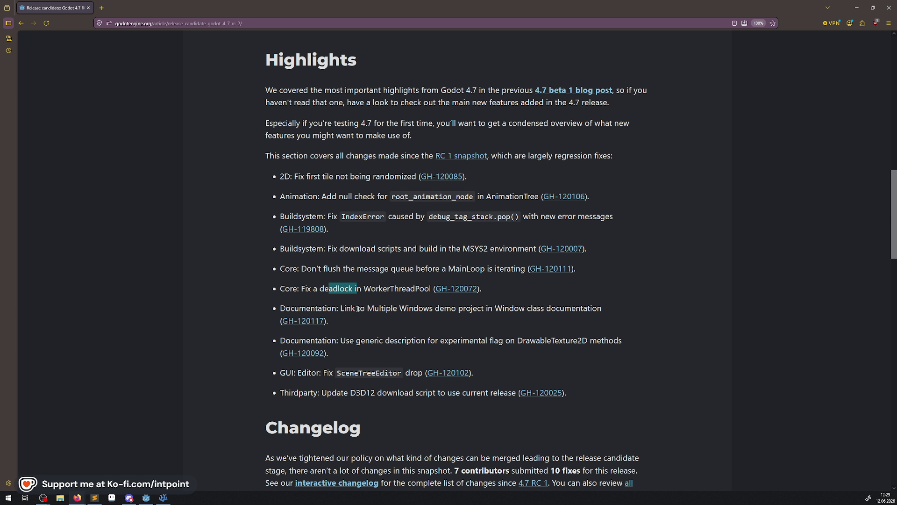
pyautogui.moveTo(357, 309); pyautogui.dragTo(571, 309)
pyautogui.scroll(-1, 369, 306)
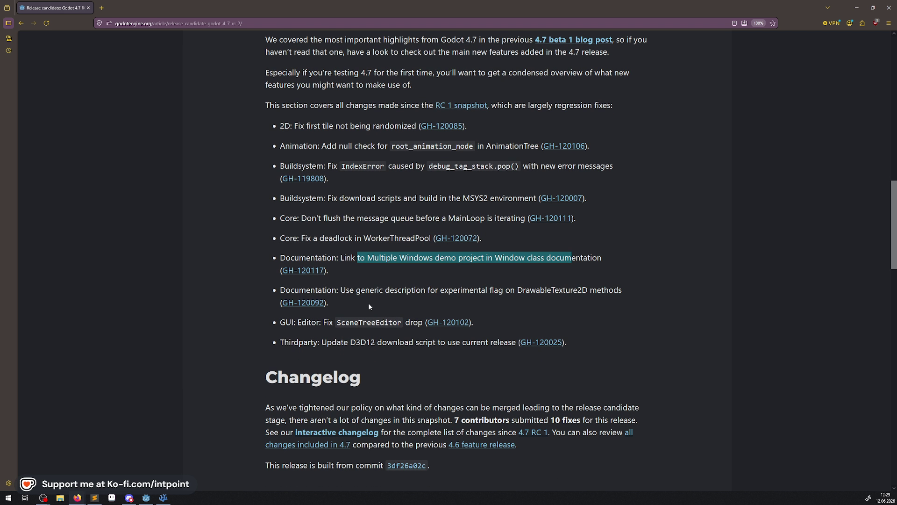
pyautogui.moveTo(379, 291); pyautogui.dragTo(599, 291)
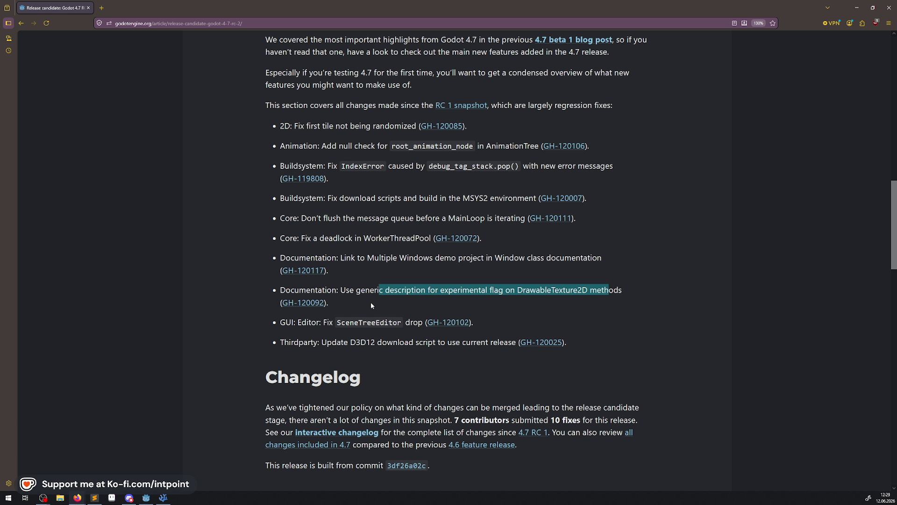
pyautogui.click(348, 331)
pyautogui.moveTo(339, 339); pyautogui.dragTo(471, 342)
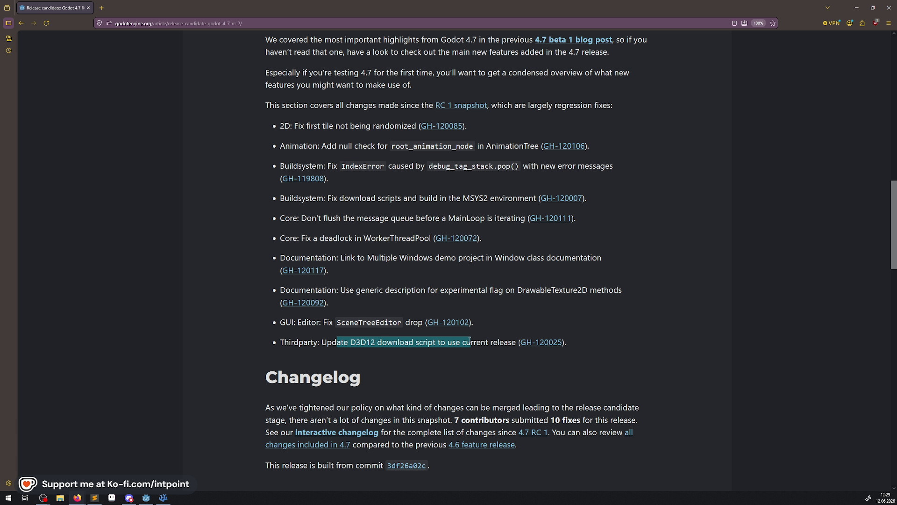
pyautogui.scroll(-10, 484, 340)
pyautogui.scroll(-7, 460, 356)
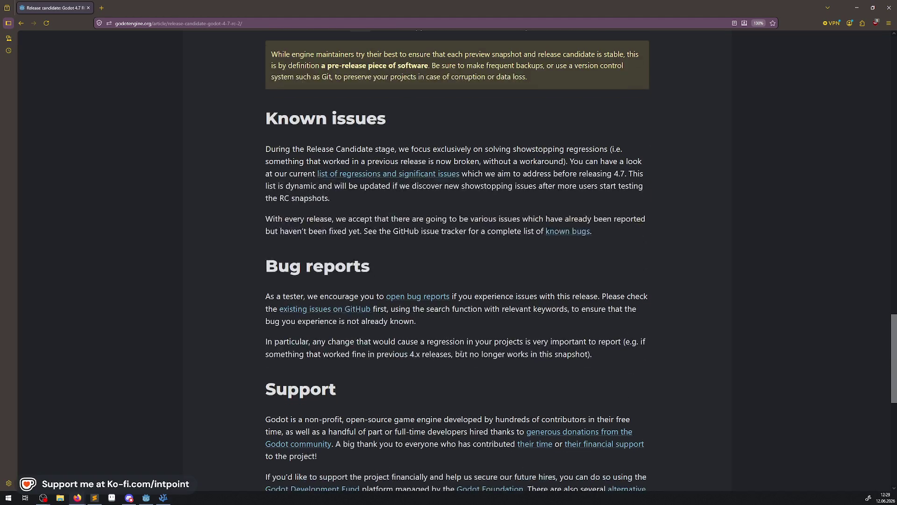
pyautogui.scroll(6, 459, 363)
pyautogui.scroll(10, 468, 388)
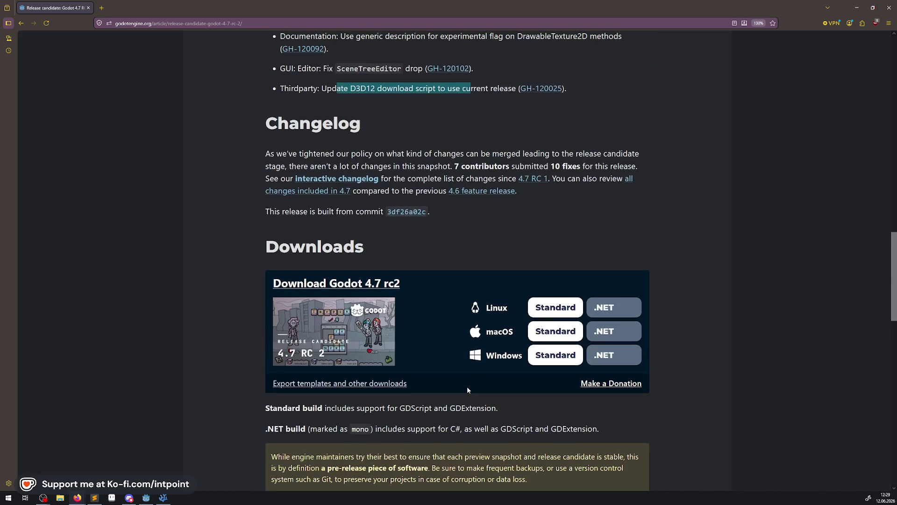
pyautogui.click(443, 317)
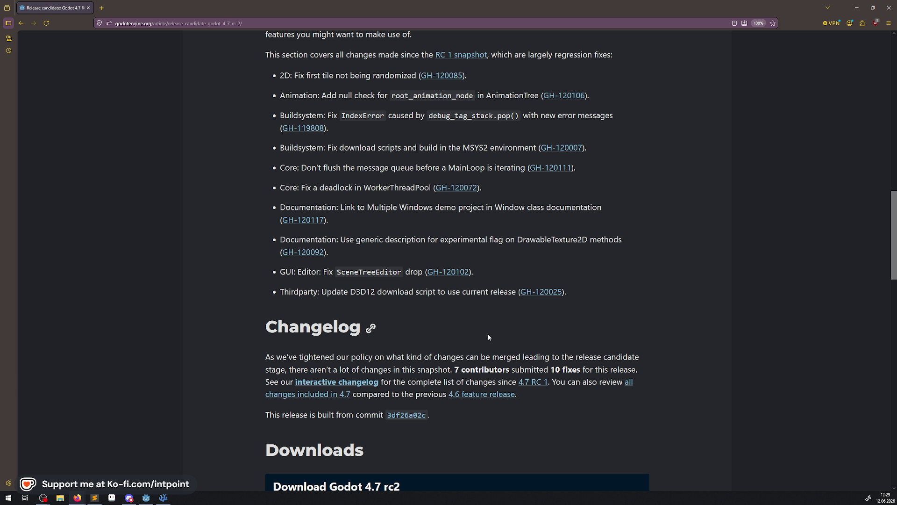
pyautogui.scroll(2, 601, 387)
pyautogui.moveTo(601, 387)
pyautogui.mouseDown()
pyautogui.moveTo(425, 222)
pyautogui.moveTo(344, 100)
pyautogui.mouseUp()
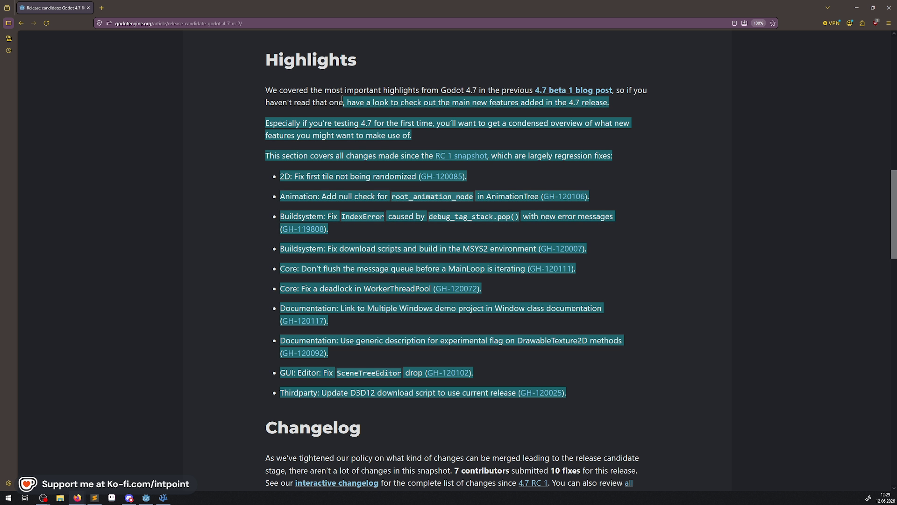
pyautogui.click(355, 233)
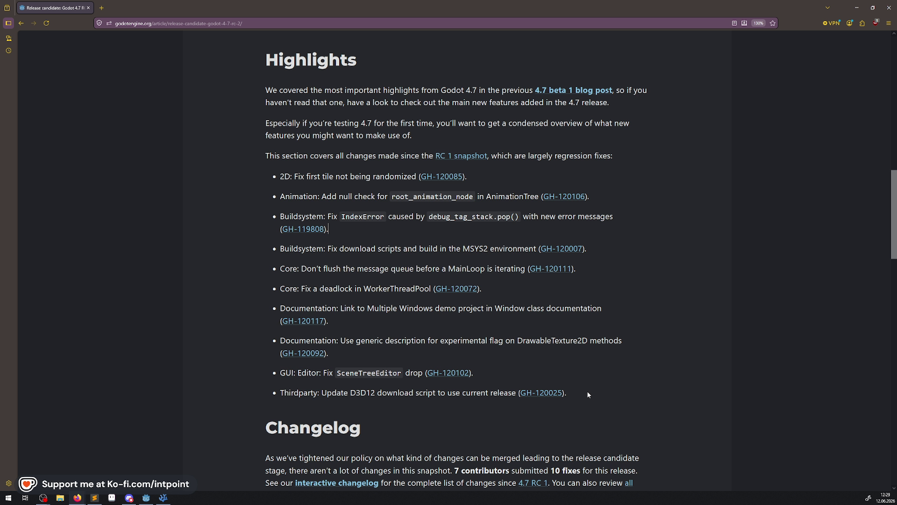
pyautogui.moveTo(587, 391)
pyautogui.mouseDown()
pyautogui.moveTo(308, 177)
pyautogui.moveTo(270, 176)
pyautogui.mouseUp()
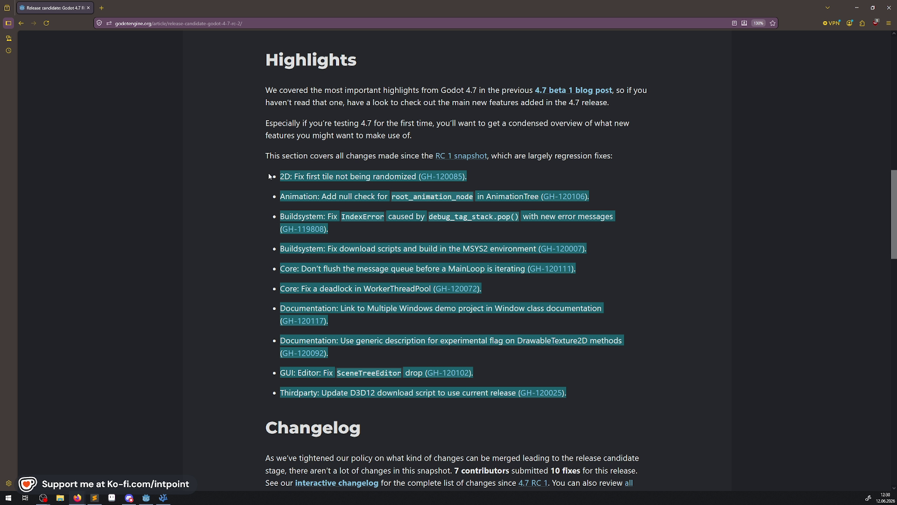
pyautogui.click(359, 231)
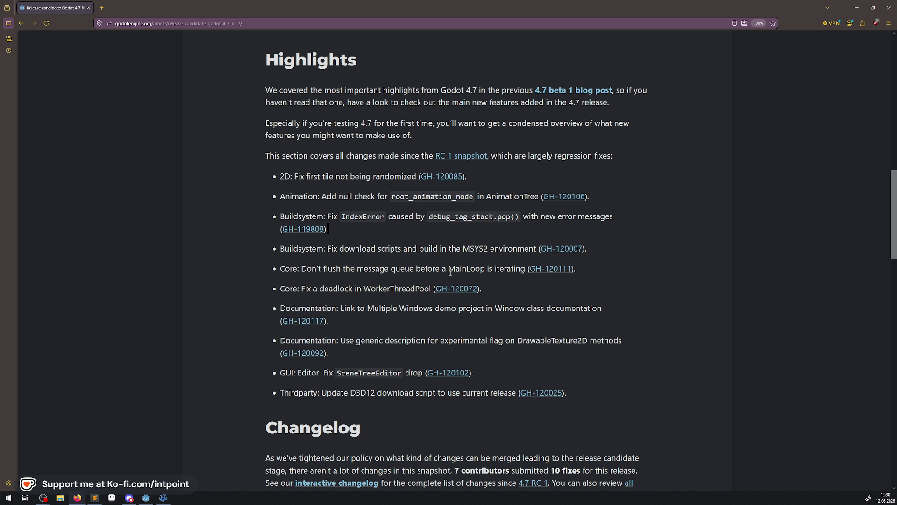
# Close Firefox, return game speed to 1.0×, and stop the test run with F8
pyautogui.click(889, 9)
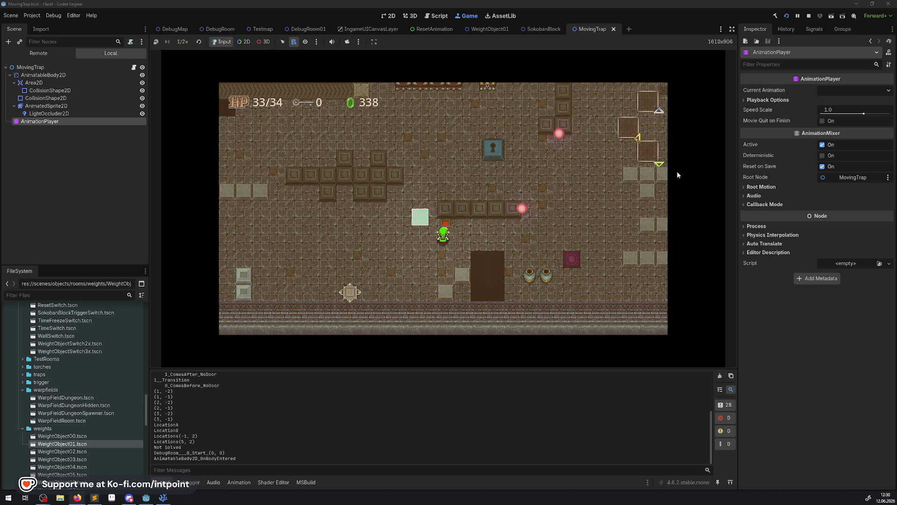
pyautogui.click(181, 44)
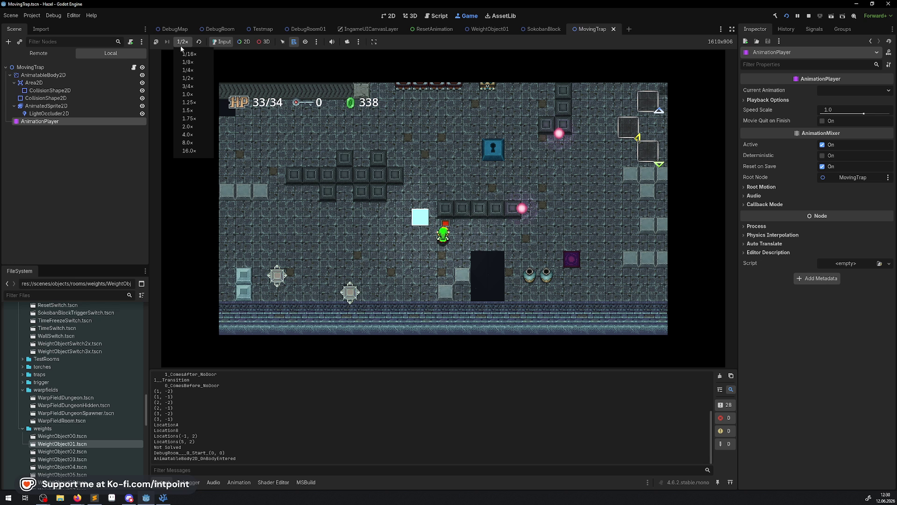
pyautogui.click(188, 94)
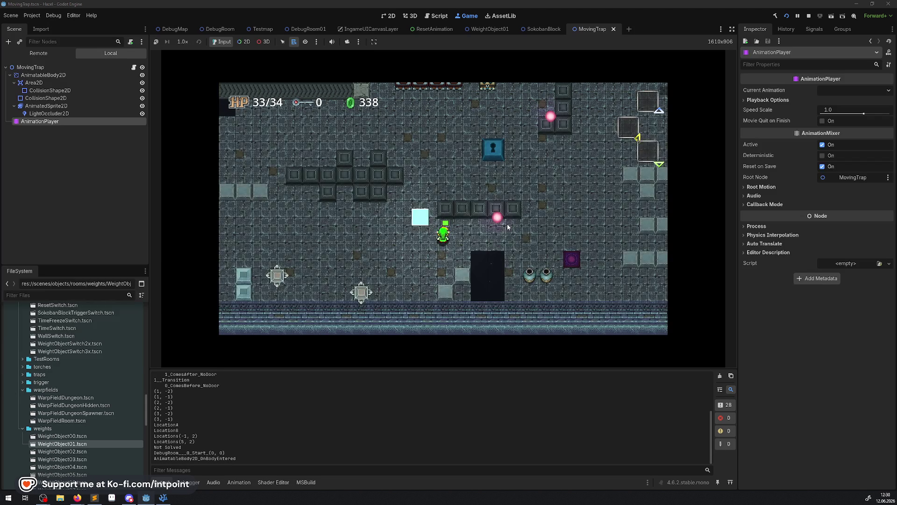
pyautogui.press('F8')
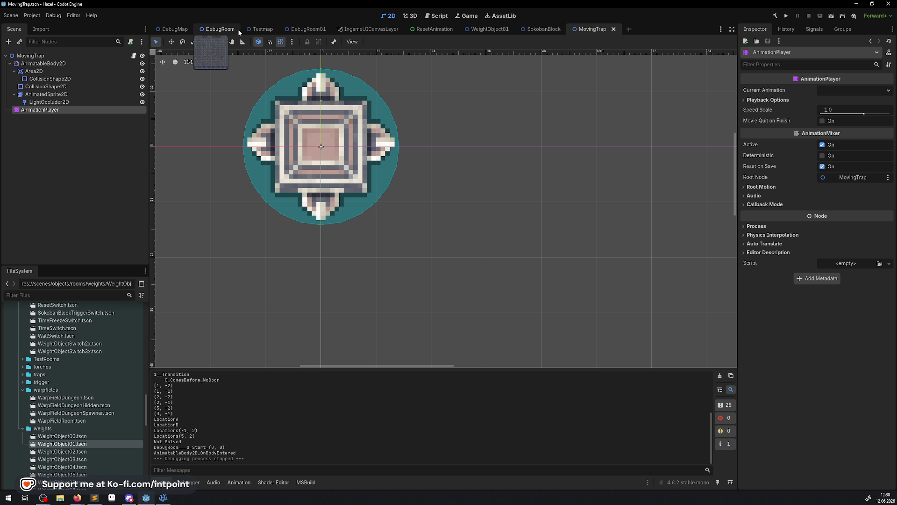
# Select ResetSwitch in the DebugRoom scene and run the project again
pyautogui.click(221, 29)
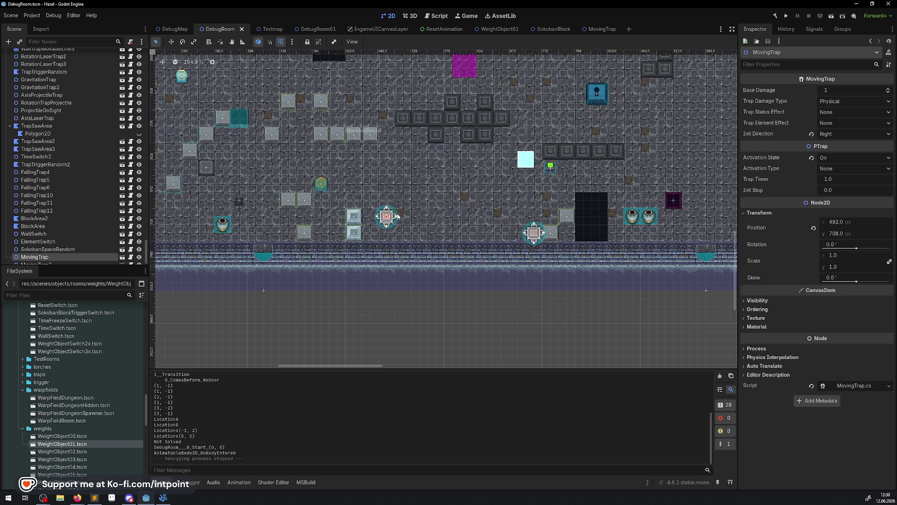
pyautogui.click(551, 167)
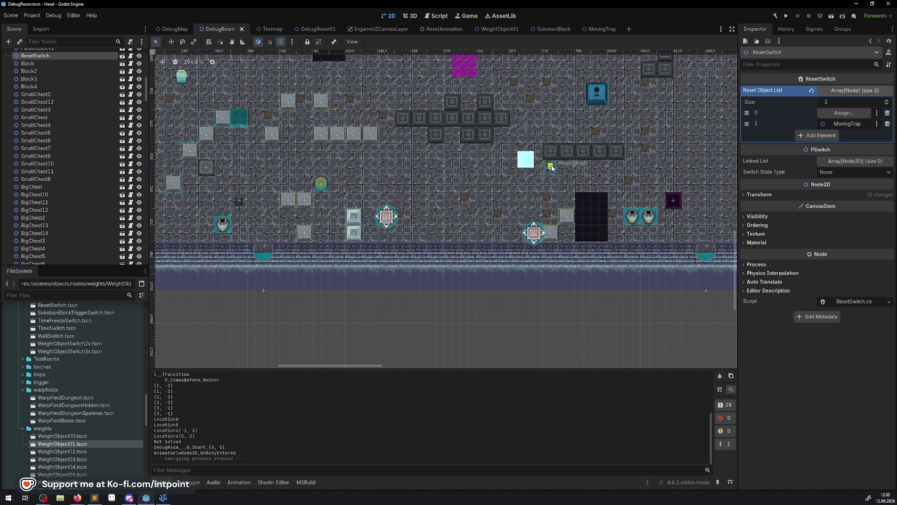
pyautogui.click(788, 16)
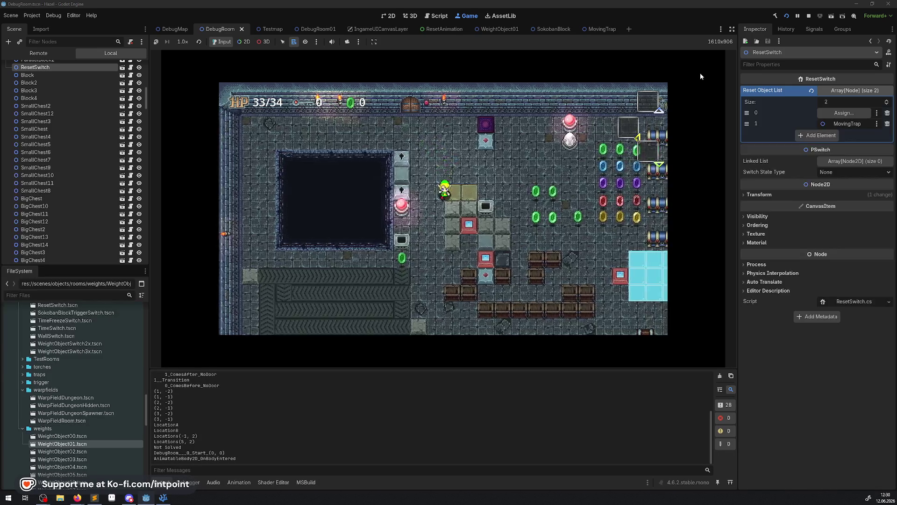
# Walk the player down and right into the moving-trap room beside the reset switch
pyautogui.press('Down')
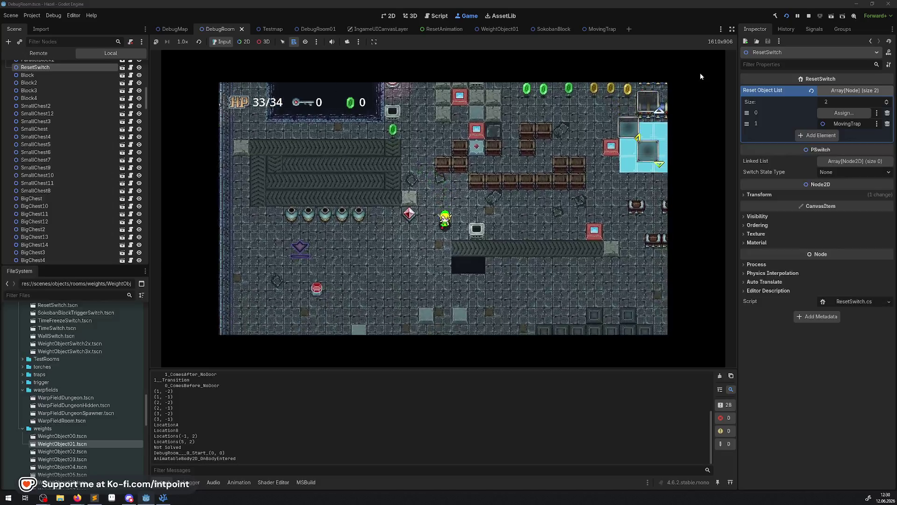
pyautogui.press('Down')
pyautogui.press('Right')
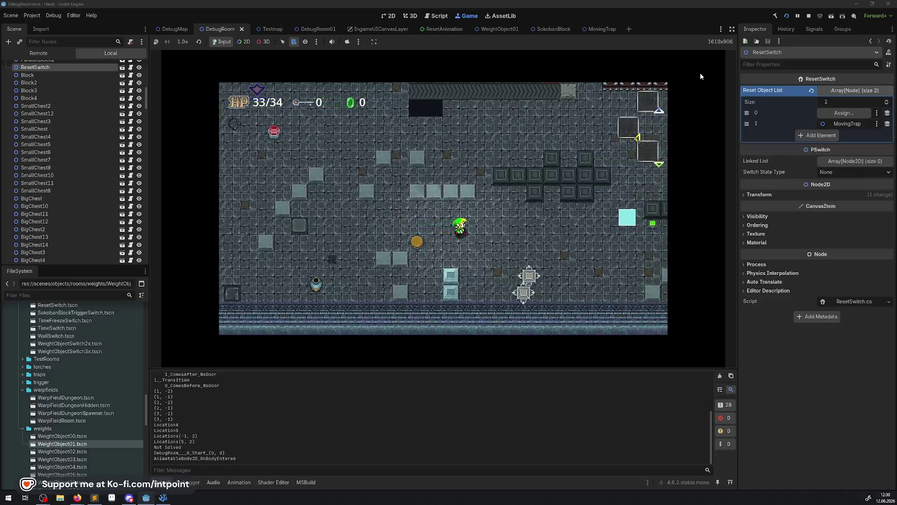
pyautogui.press('Right')
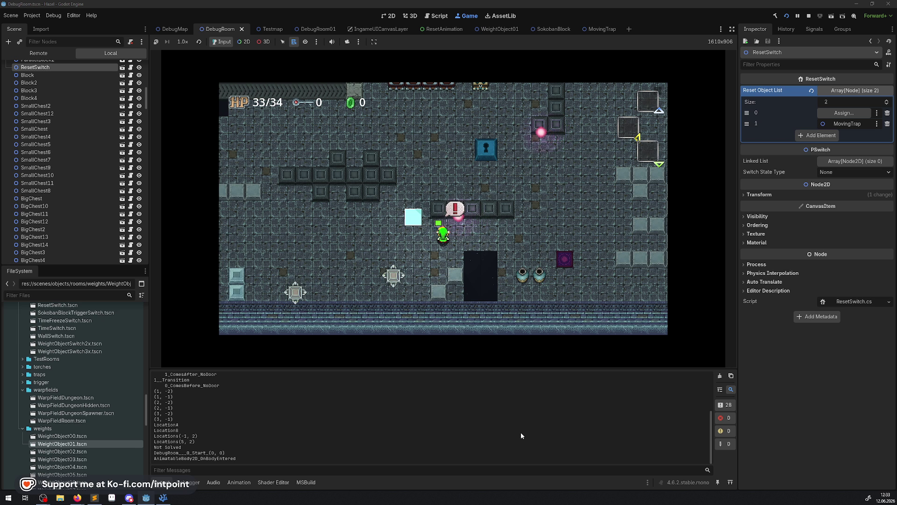
# Walk the player north through the top door into the upper room and push the stone block down
pyautogui.press('Up')
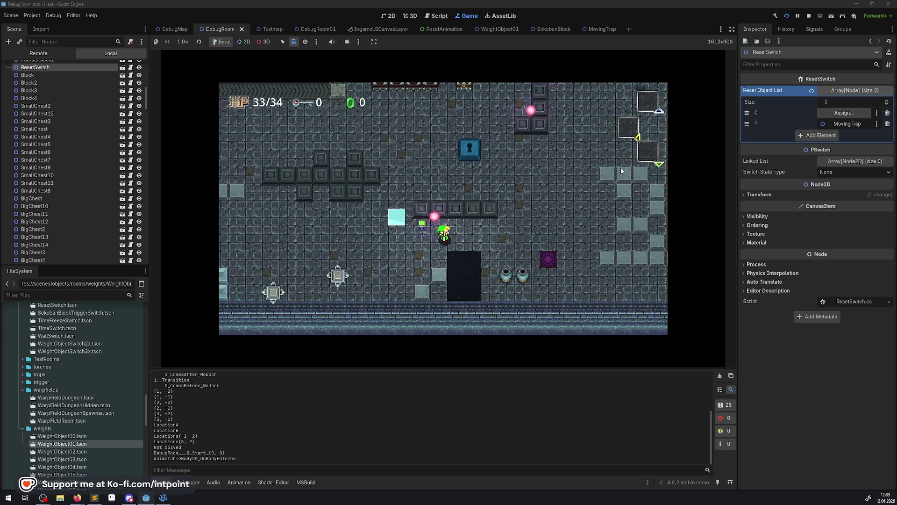
pyautogui.press('Up')
pyautogui.press('Left')
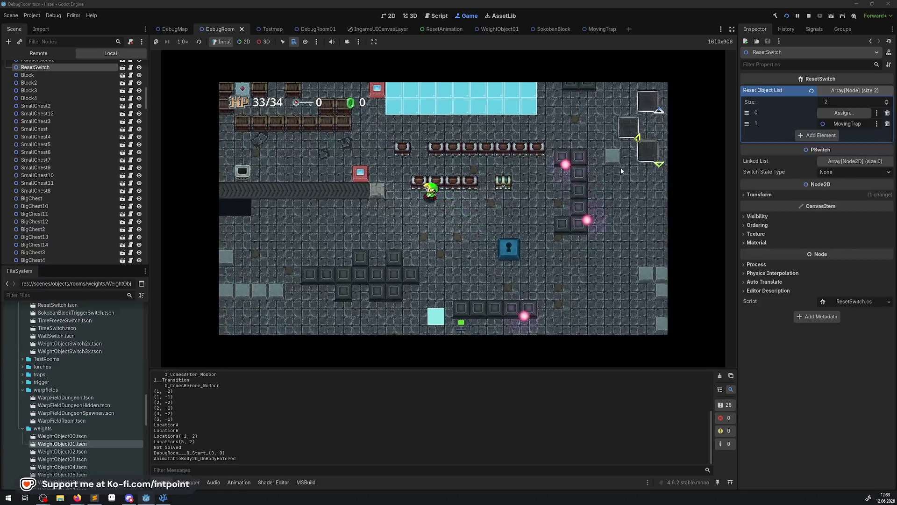
pyautogui.press('Up')
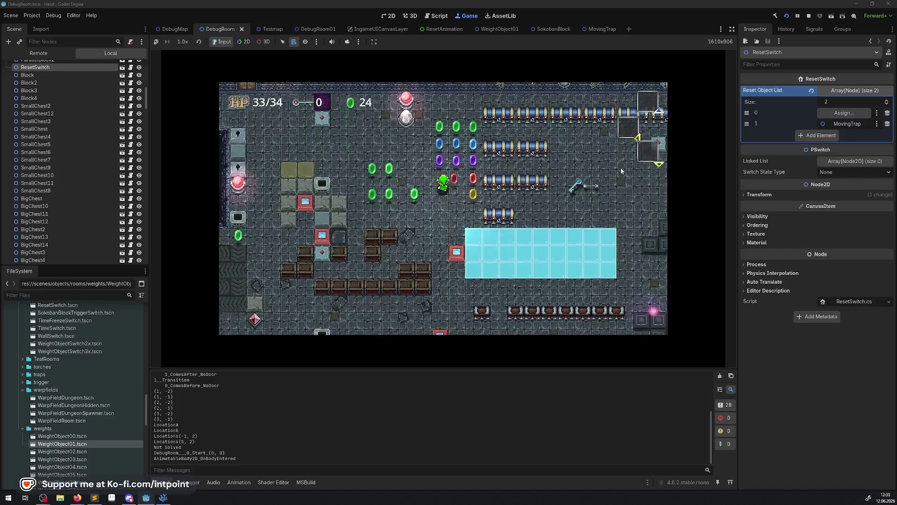
pyautogui.press('Right')
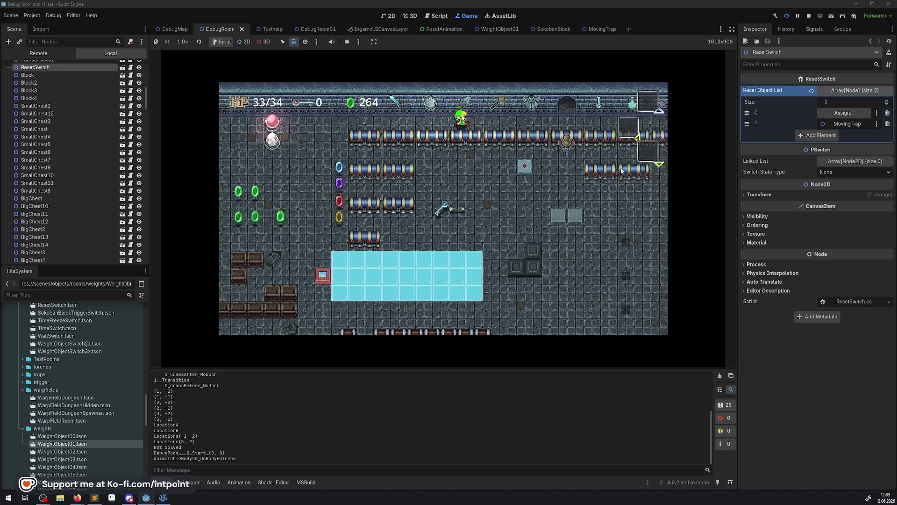
pyautogui.press('Up')
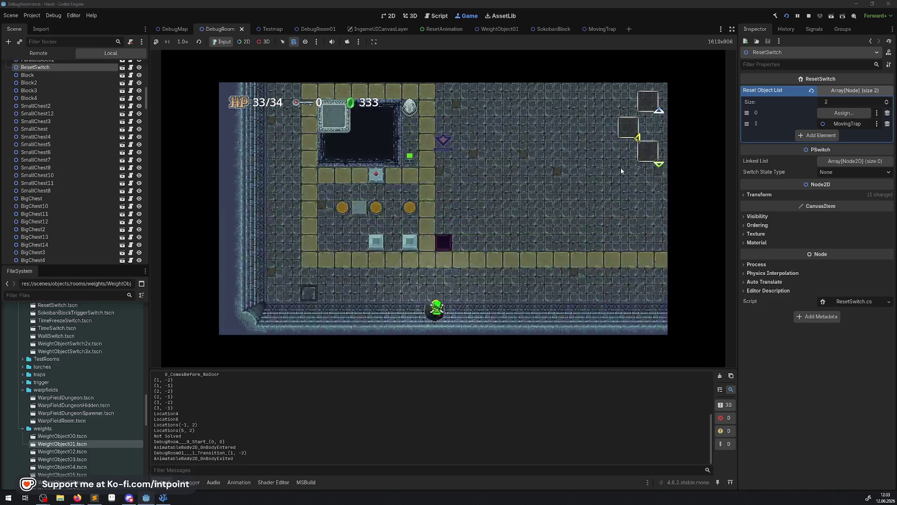
pyautogui.press('Up')
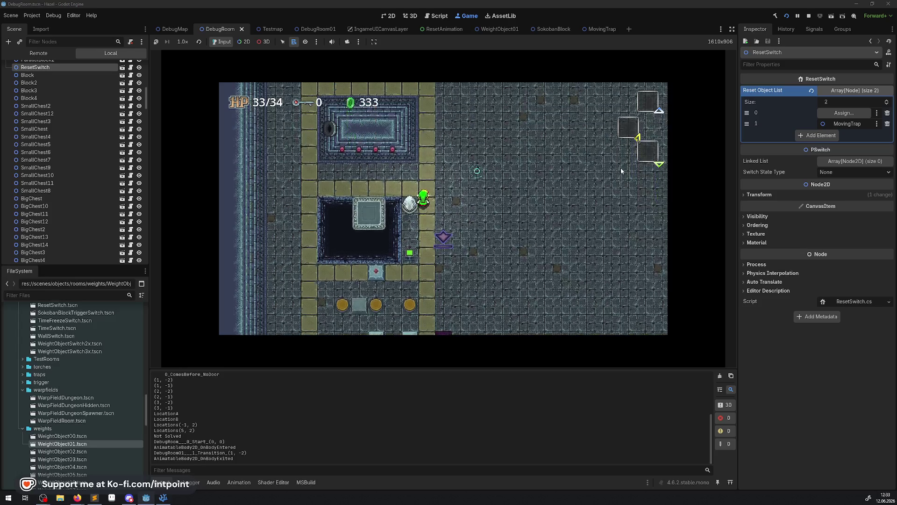
pyautogui.press('Left')
pyautogui.press('Down')
pyautogui.press('Right')
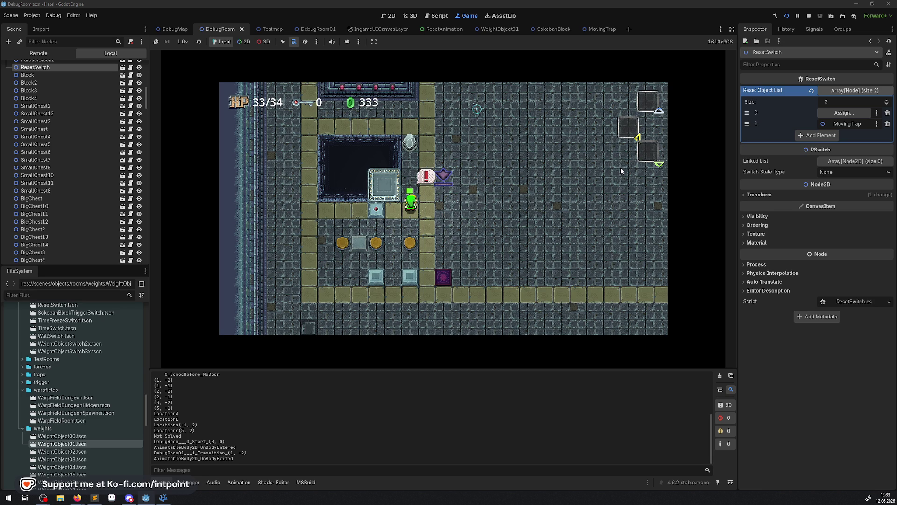
# Stop the game and move DebugRoom01's SokobanBlock down to (180, 660)
pyautogui.click(808, 16)
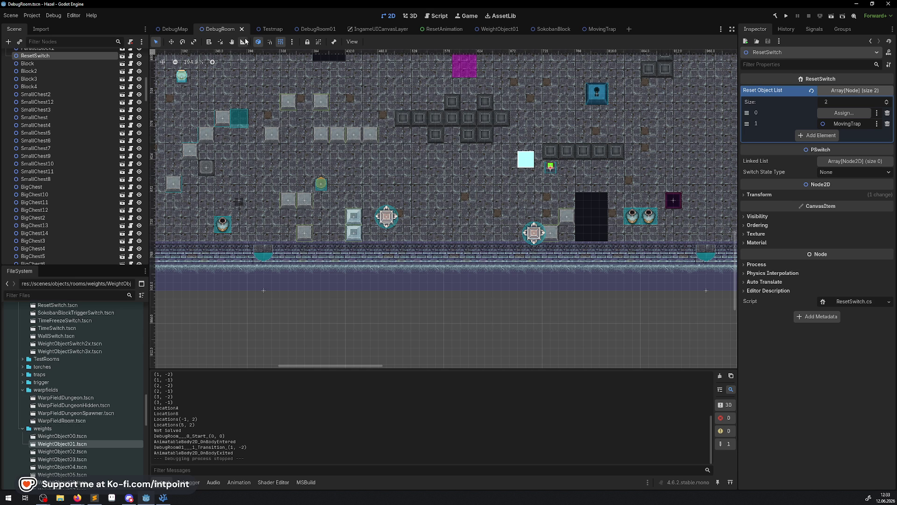
pyautogui.click(308, 30)
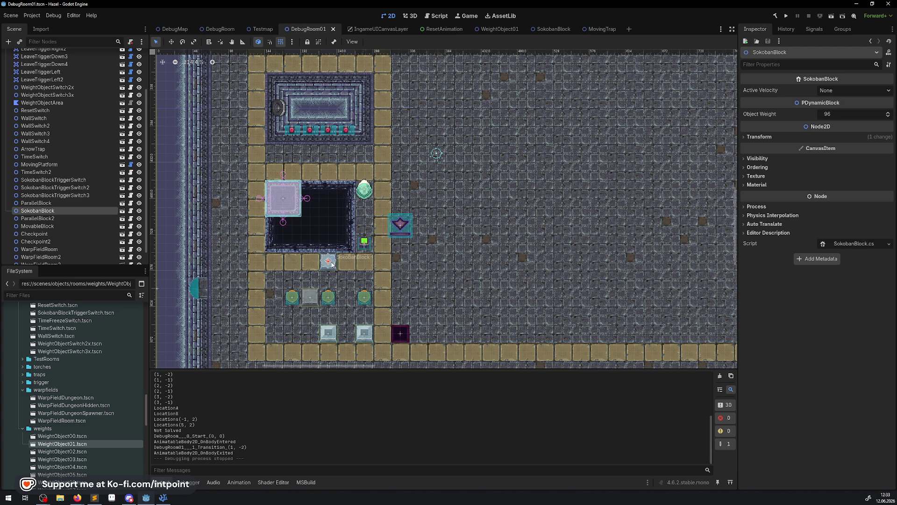
pyautogui.moveTo(330, 264)
pyautogui.mouseDown()
pyautogui.moveTo(283, 337)
pyautogui.moveTo(295, 336)
pyautogui.mouseUp()
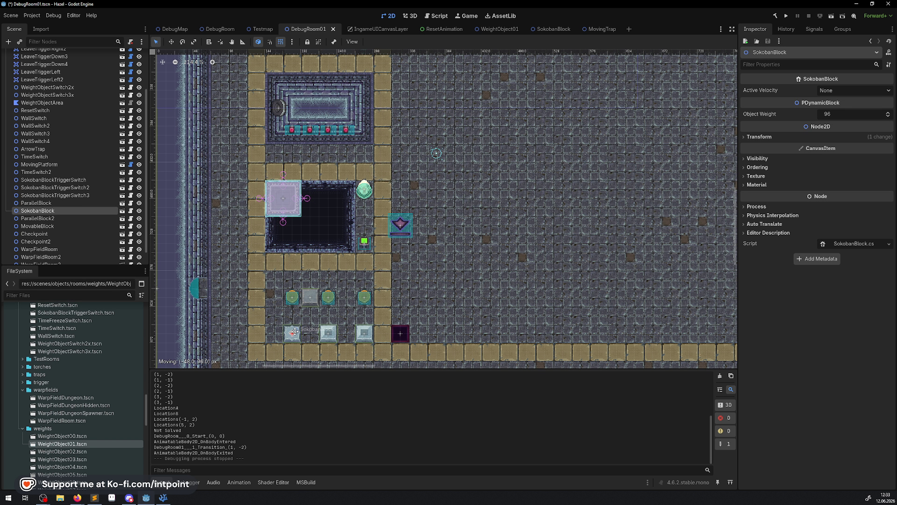
pyautogui.click(160, 499)
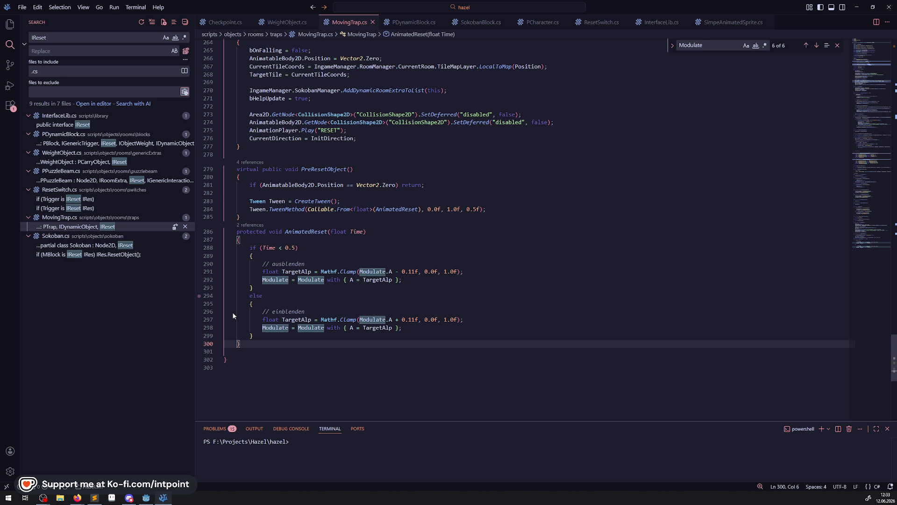
# Review MovingTrap.cs by selecting the reset functions and PreResetObject's early-return line
pyautogui.moveTo(229, 154); pyautogui.dragTo(390, 330)
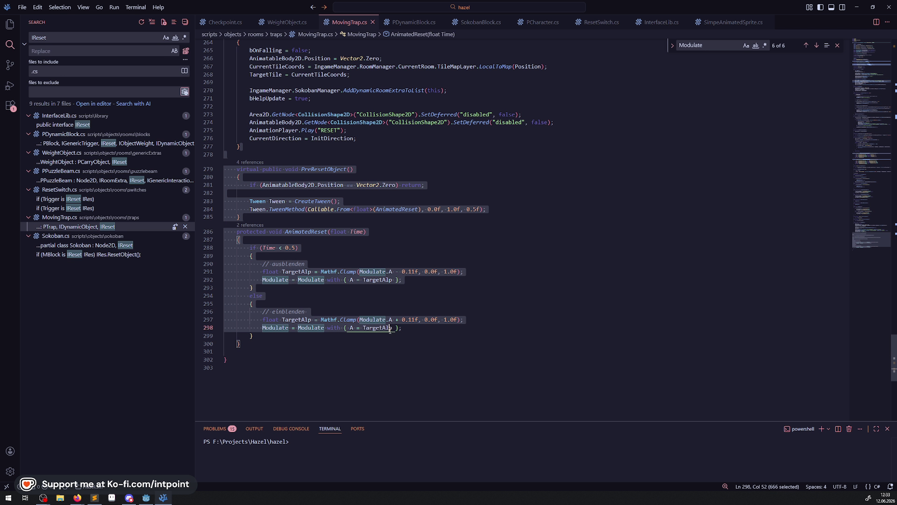
pyautogui.hotkey('shift', 'Down')
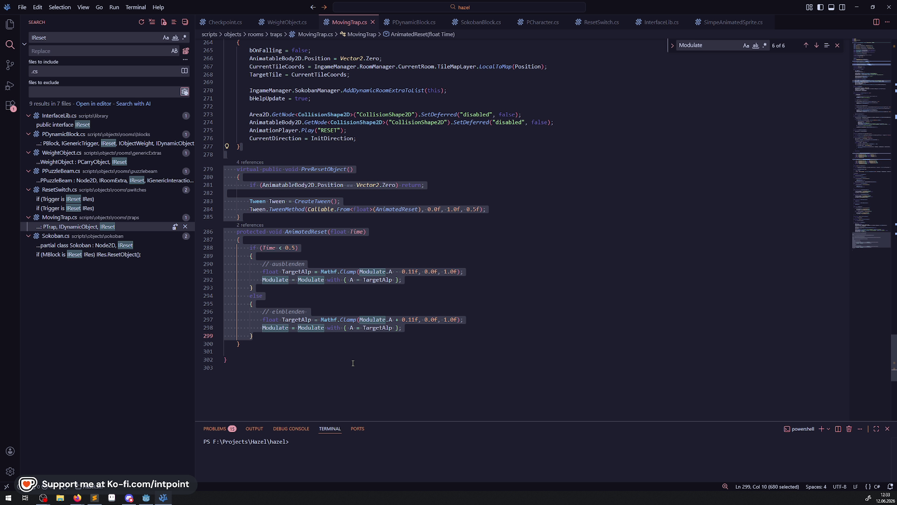
pyautogui.click(350, 279)
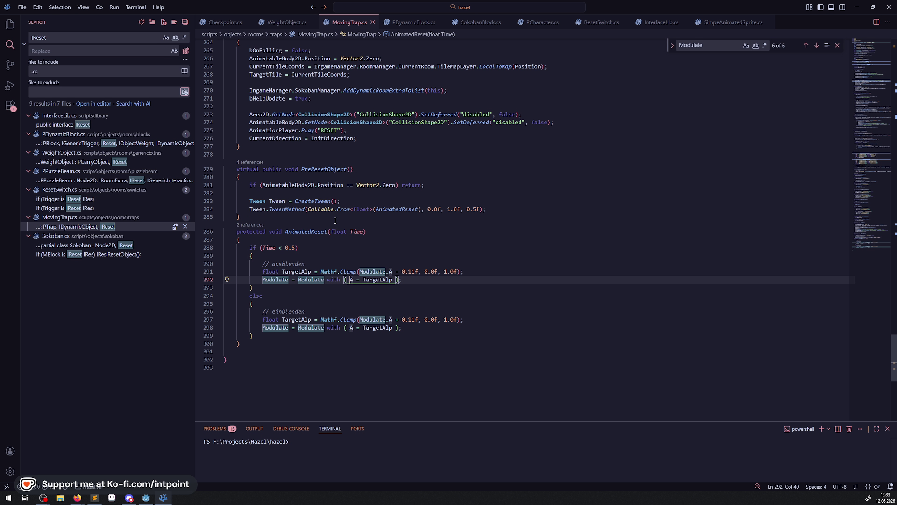
pyautogui.moveTo(241, 180); pyautogui.dragTo(472, 183)
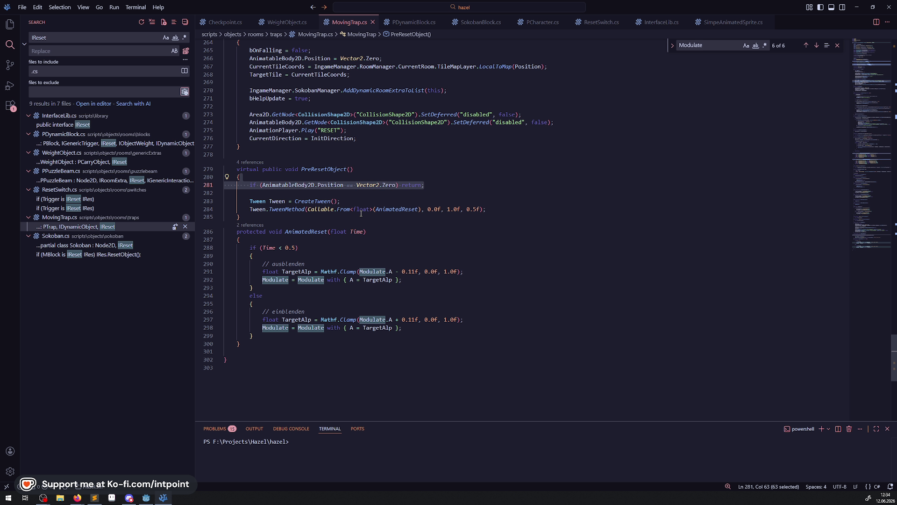
pyautogui.moveTo(361, 213)
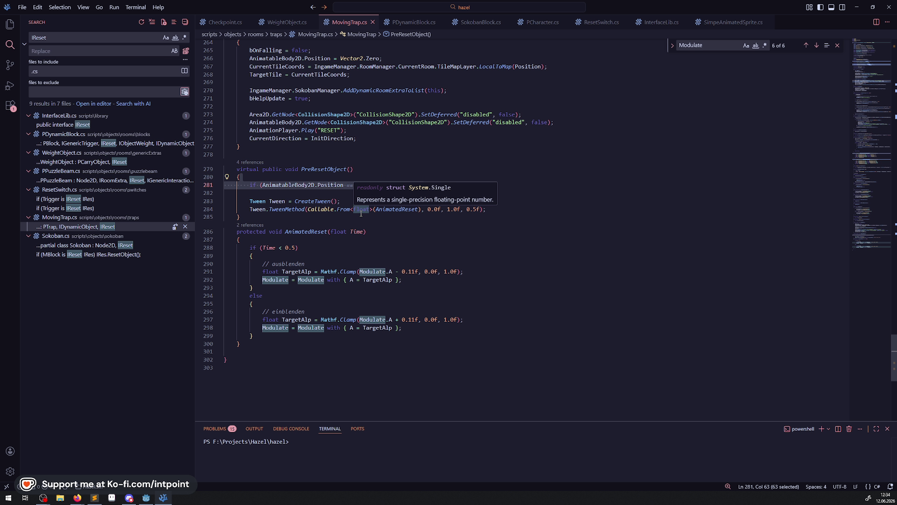
# Show the Explorer file tree and close PDynamicBlock, SokobanBlock, ResetSwitch, InterfaceLib, SimpeAnimatedSprite and PCharacter tabs
pyautogui.click(327, 295)
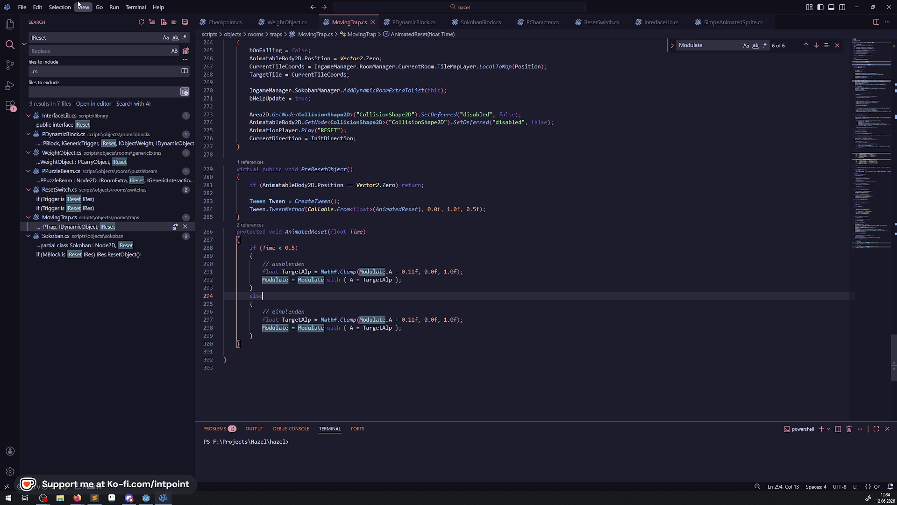
pyautogui.click(10, 24)
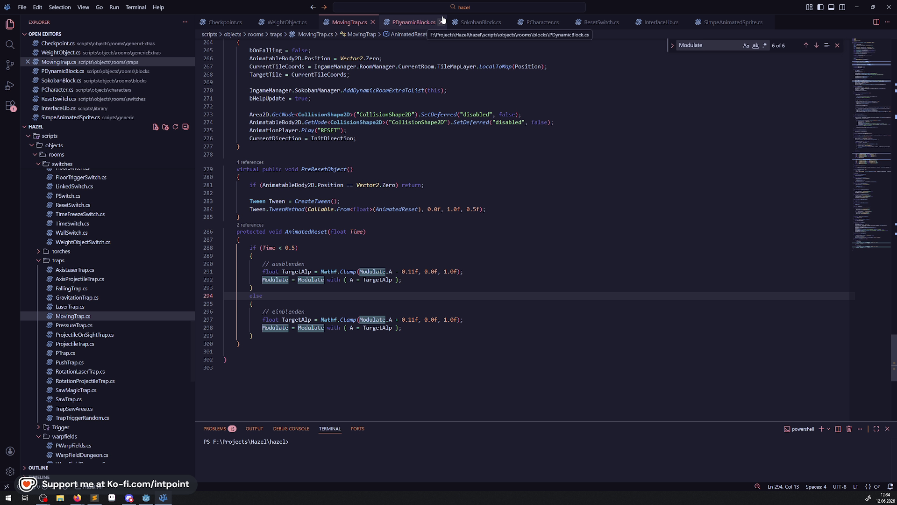
pyautogui.click(423, 25)
pyautogui.click(441, 22)
pyautogui.click(442, 22)
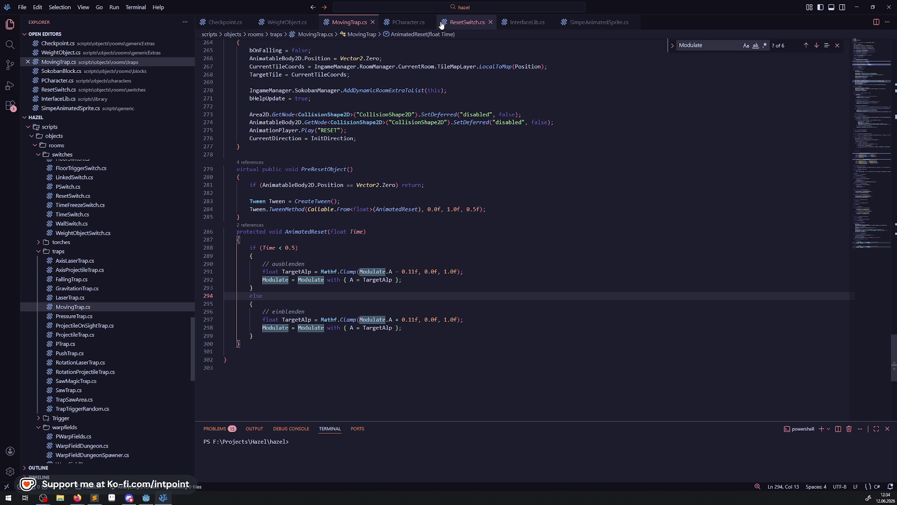
pyautogui.click(490, 22)
pyautogui.click(491, 22)
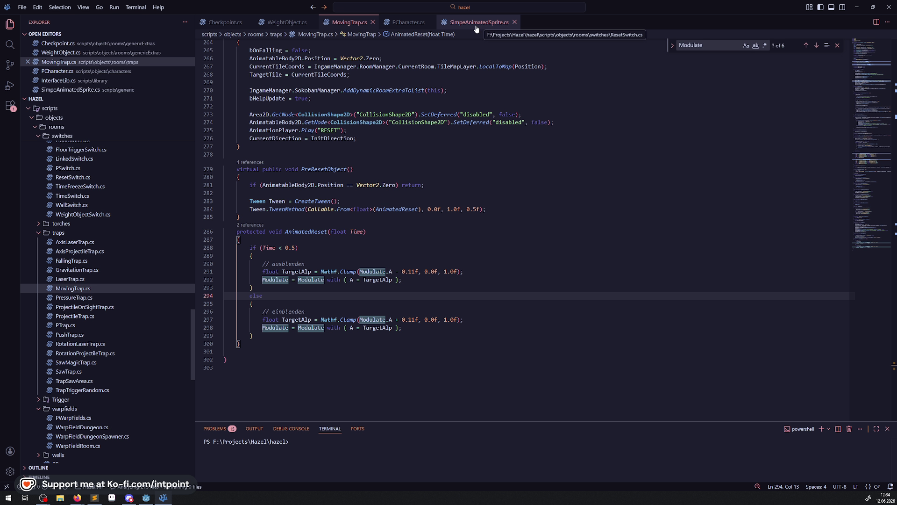
pyautogui.click(518, 22)
pyautogui.click(432, 22)
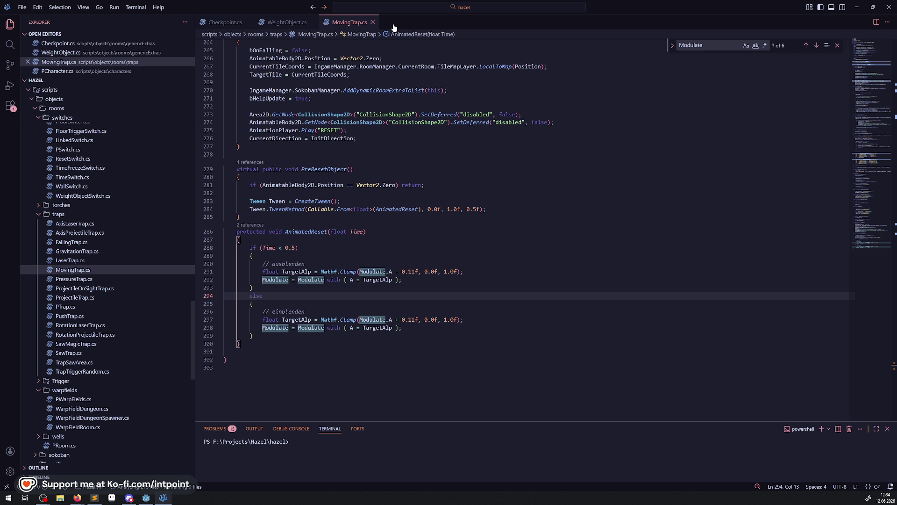
pyautogui.click(148, 500)
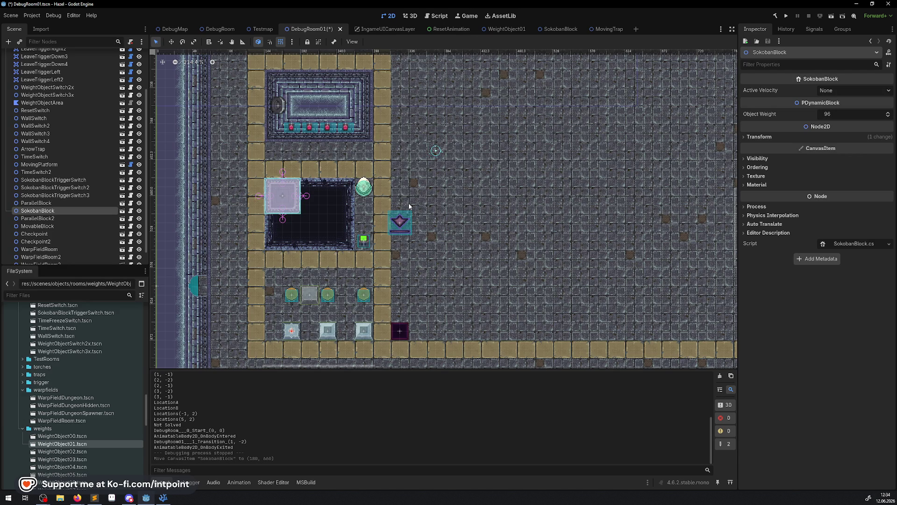
# Pan DebugRoom01 to show the room above and select the Checkpoint object
pyautogui.moveTo(403, 221); pyautogui.dragTo(365, 233)
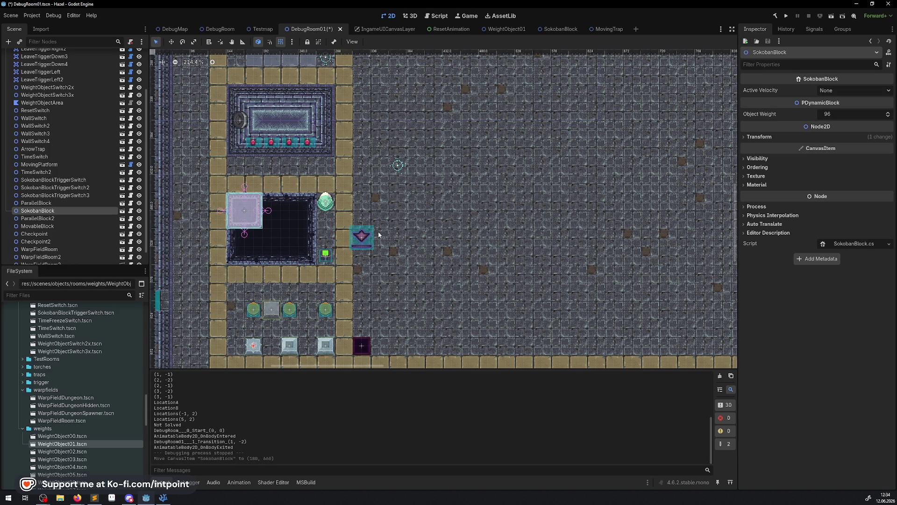
pyautogui.moveTo(386, 180)
pyautogui.mouseDown()
pyautogui.moveTo(356, 251)
pyautogui.moveTo(345, 207)
pyautogui.moveTo(290, 212)
pyautogui.moveTo(348, 208)
pyautogui.moveTo(285, 207)
pyautogui.mouseUp()
pyautogui.click(357, 250)
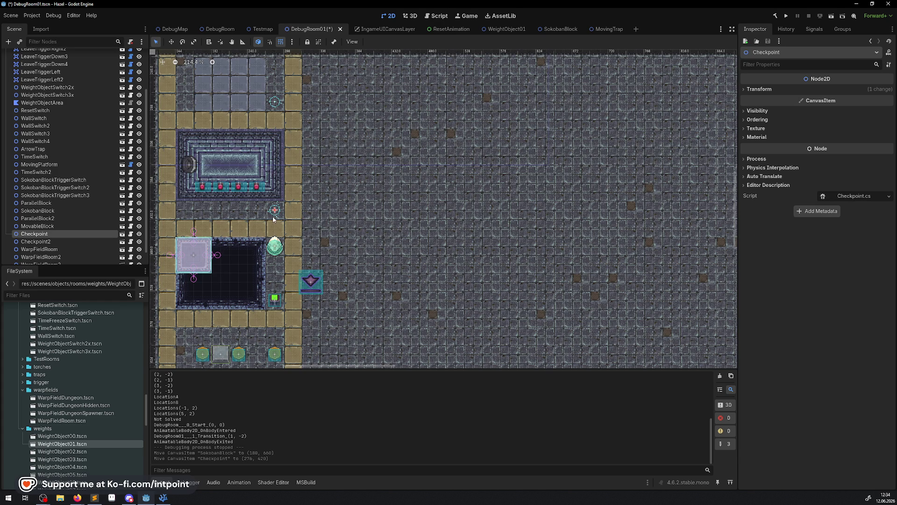
pyautogui.scroll(3, 277, 233)
pyautogui.hscroll(2, 277, 233)
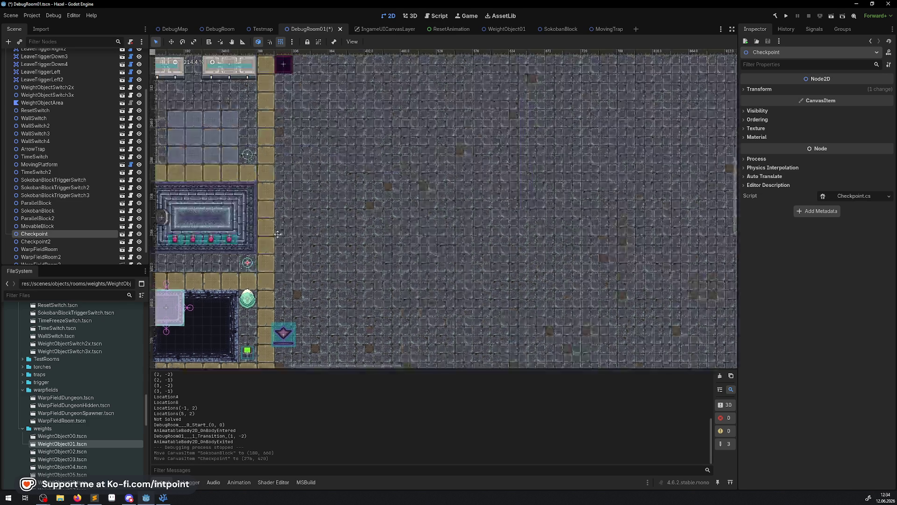
pyautogui.scroll(1, 277, 234)
pyautogui.scroll(-3, 266, 171)
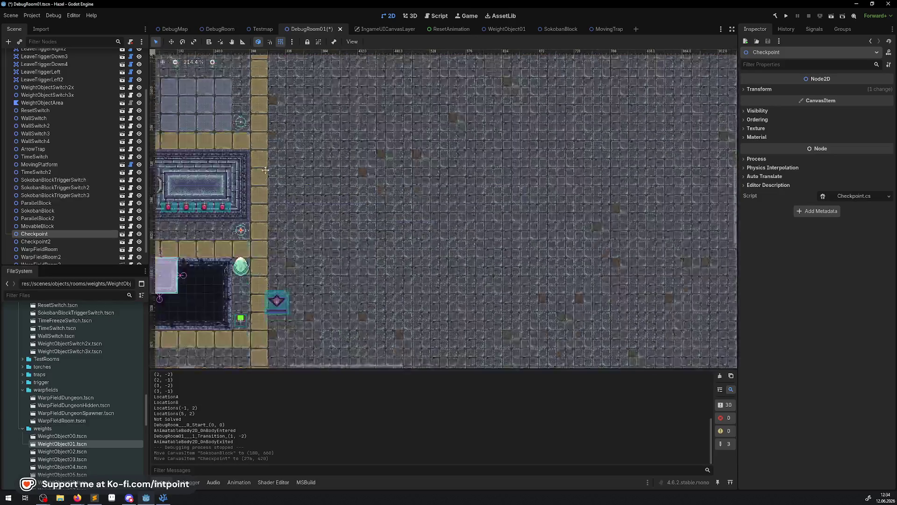
pyautogui.scroll(-5, 266, 171)
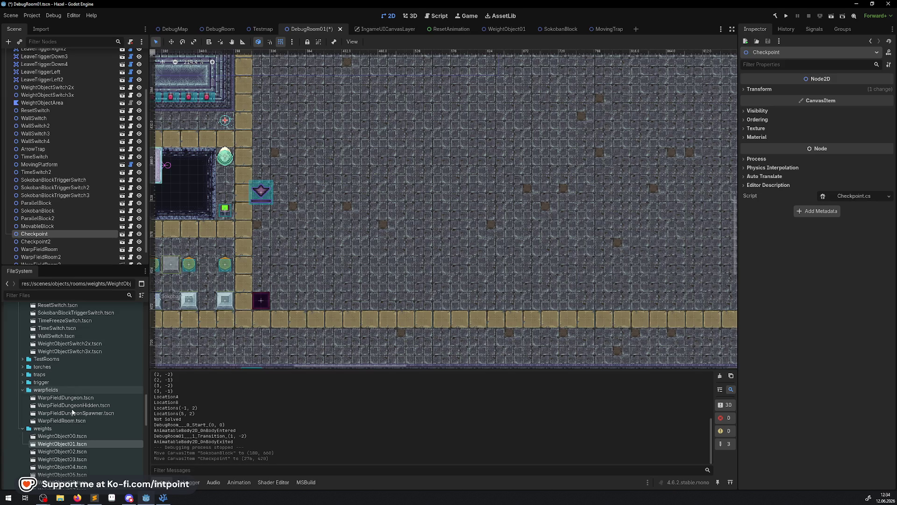
# Instance LinkedSwitch.tscn from the FileSystem dock into DebugRoom01 and position it at (372, 156)
pyautogui.click(22, 428)
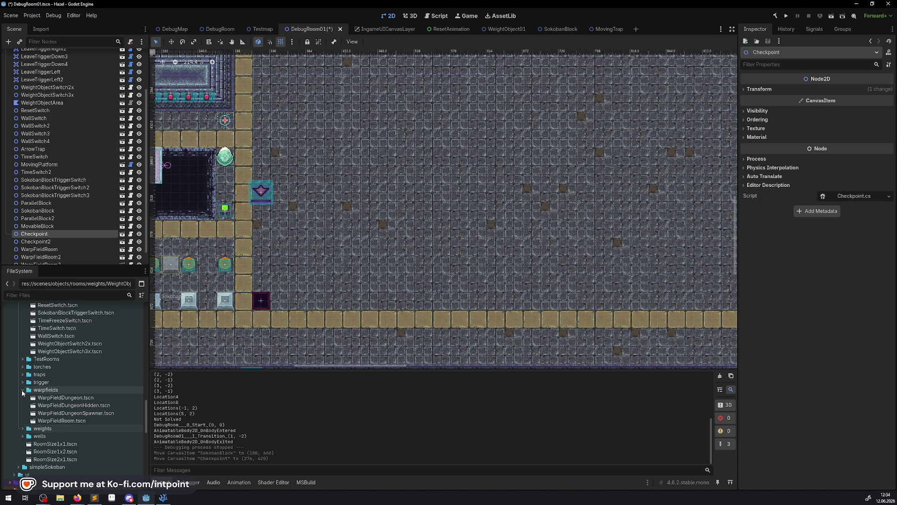
pyautogui.scroll(5, 43, 416)
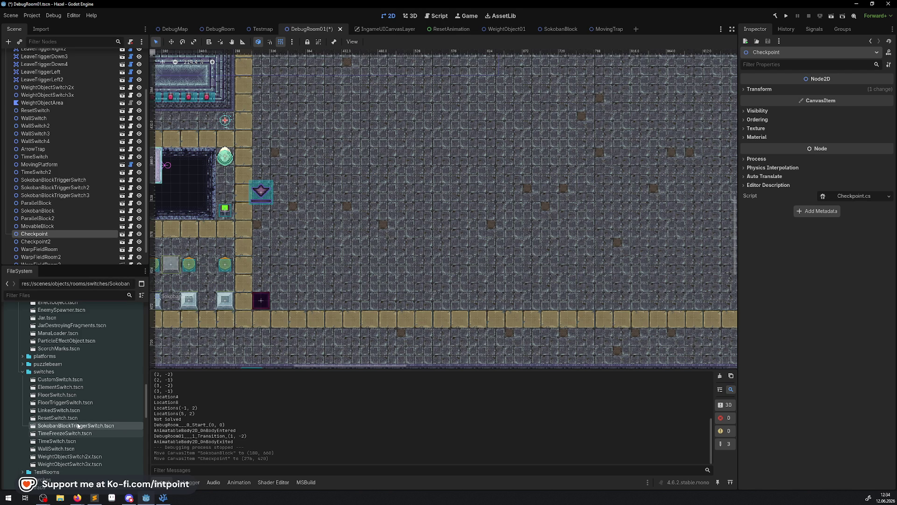
pyautogui.click(74, 417)
pyautogui.click(54, 411)
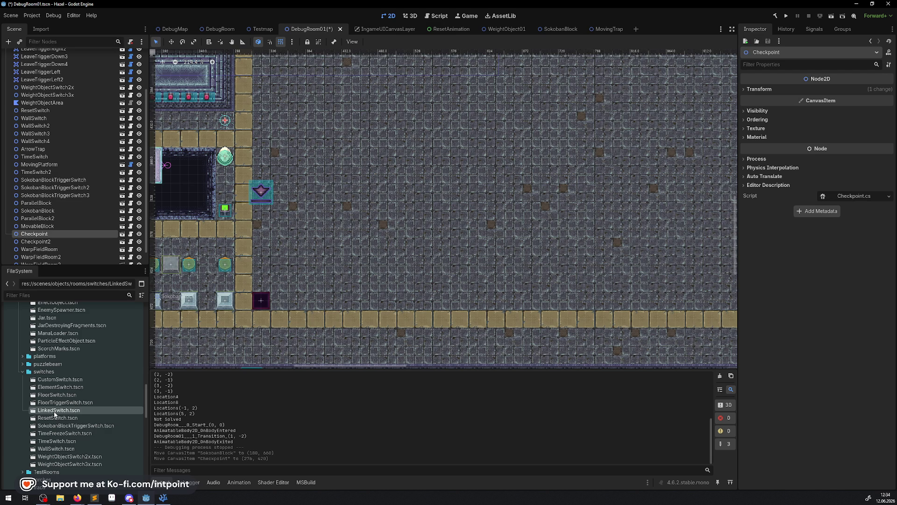
pyautogui.moveTo(54, 413); pyautogui.dragTo(326, 203)
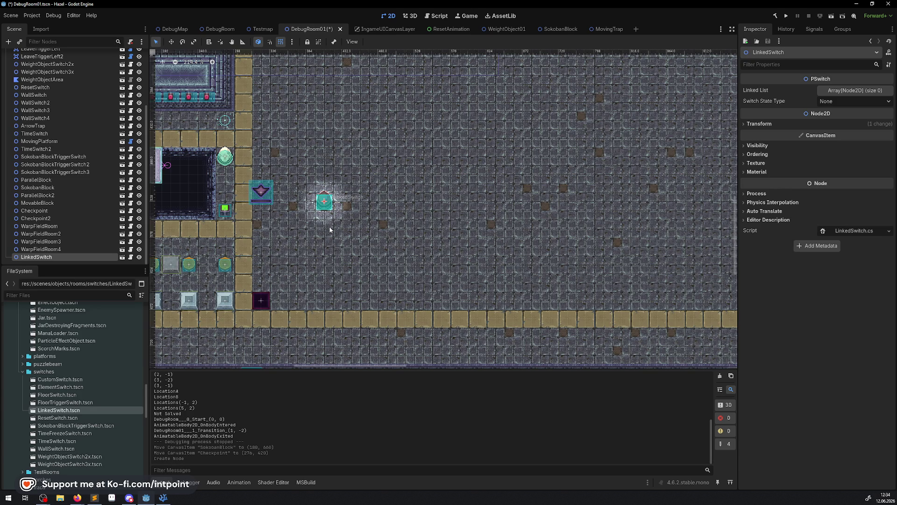
pyautogui.scroll(4, 353, 212)
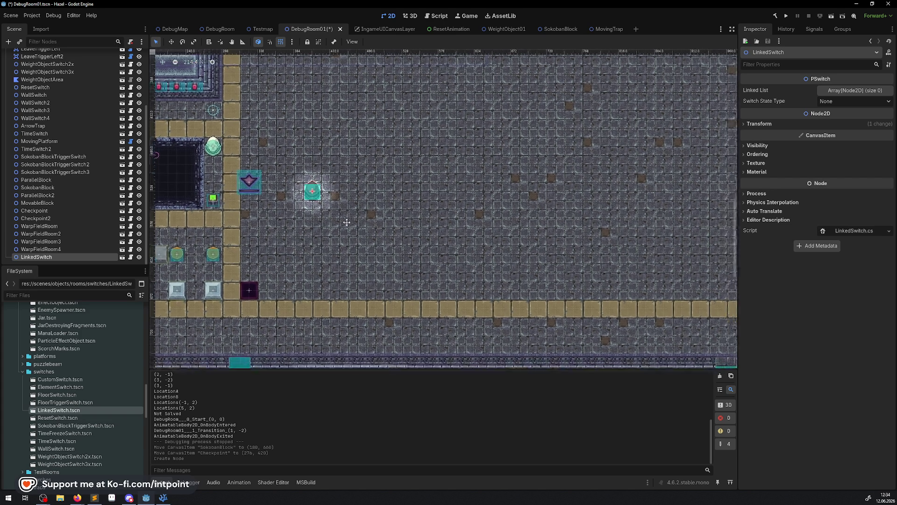
pyautogui.moveTo(315, 286)
pyautogui.mouseDown()
pyautogui.moveTo(321, 331)
pyautogui.moveTo(281, 124)
pyautogui.moveTo(290, 117)
pyautogui.mouseUp()
pyautogui.scroll(3, 321, 268)
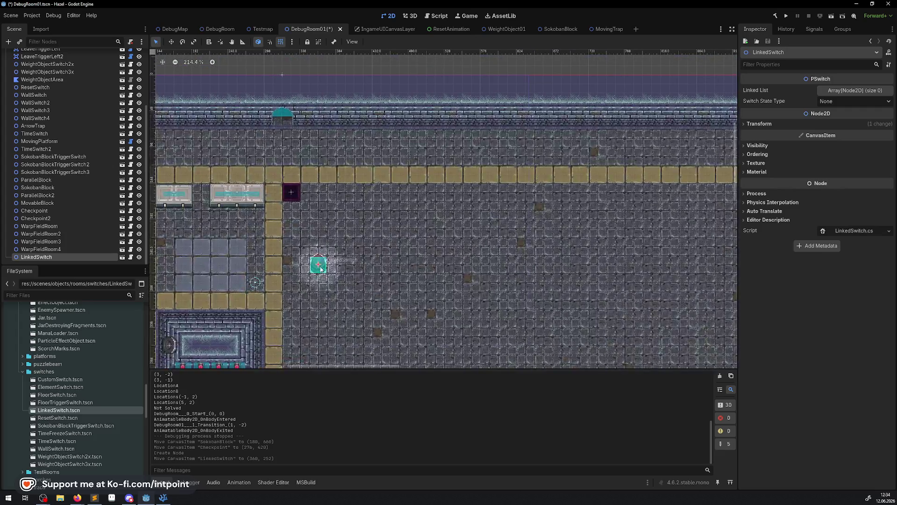
pyautogui.moveTo(321, 268)
pyautogui.mouseDown()
pyautogui.moveTo(345, 179)
pyautogui.moveTo(333, 161)
pyautogui.mouseUp()
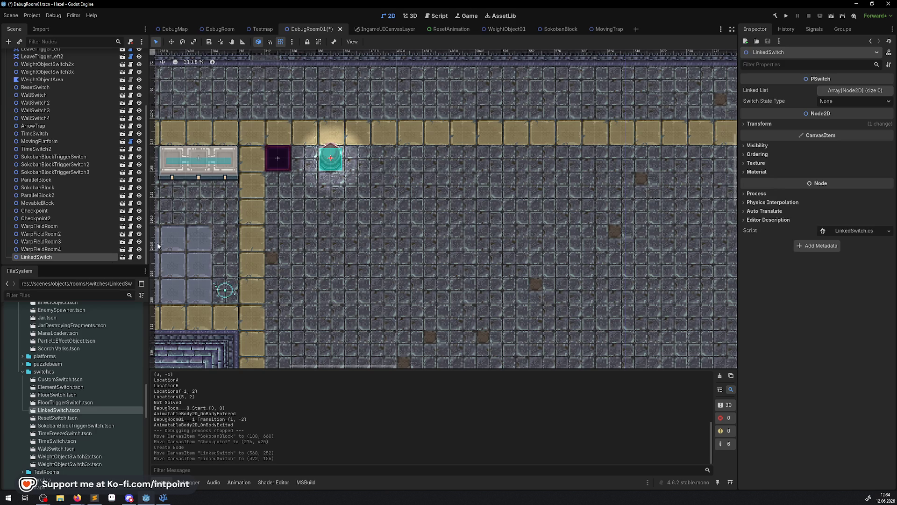
# Duplicate the LinkedSwitch node and move the copy down to (324, 276)
pyautogui.rightClick(53, 261)
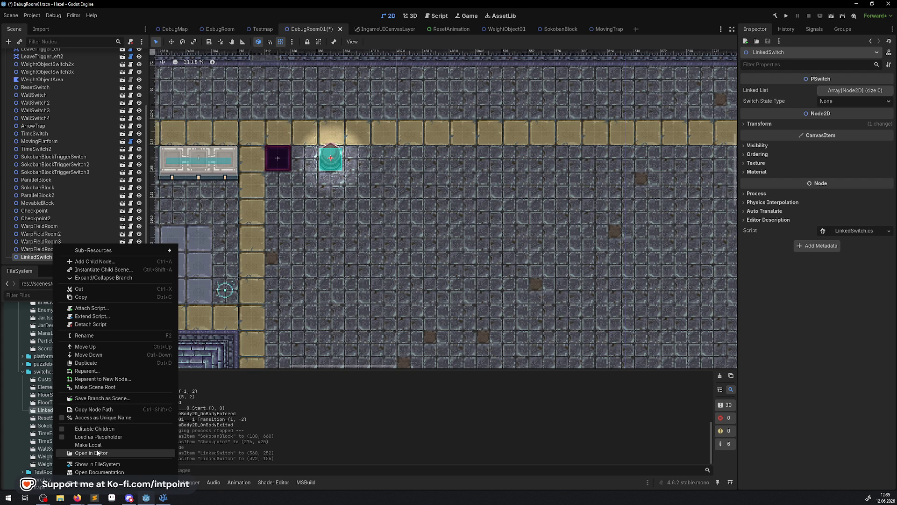
pyautogui.click(86, 363)
pyautogui.moveTo(331, 158)
pyautogui.mouseDown()
pyautogui.moveTo(302, 286)
pyautogui.moveTo(280, 286)
pyautogui.mouseUp()
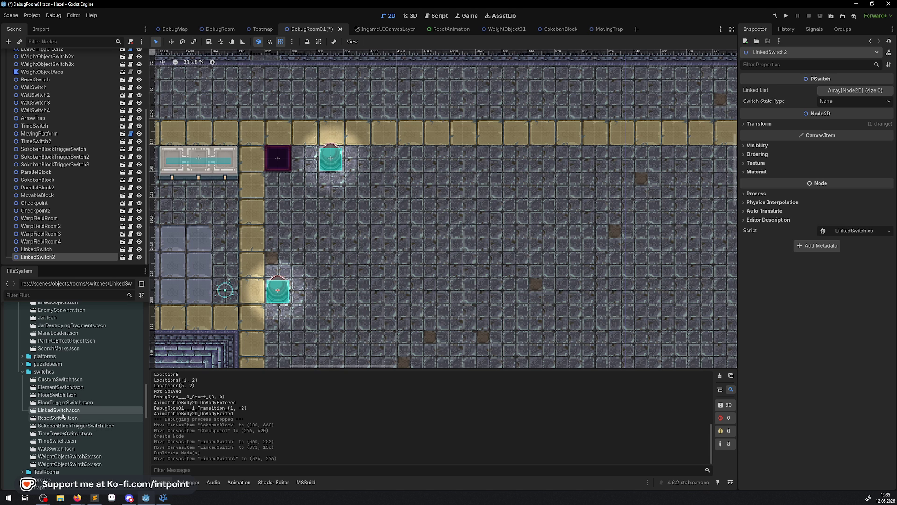
# Add a third LinkedSwitch instance on the lower row and nudge the first switch right to (384, 156)
pyautogui.rightClick(64, 411)
pyautogui.click(48, 411)
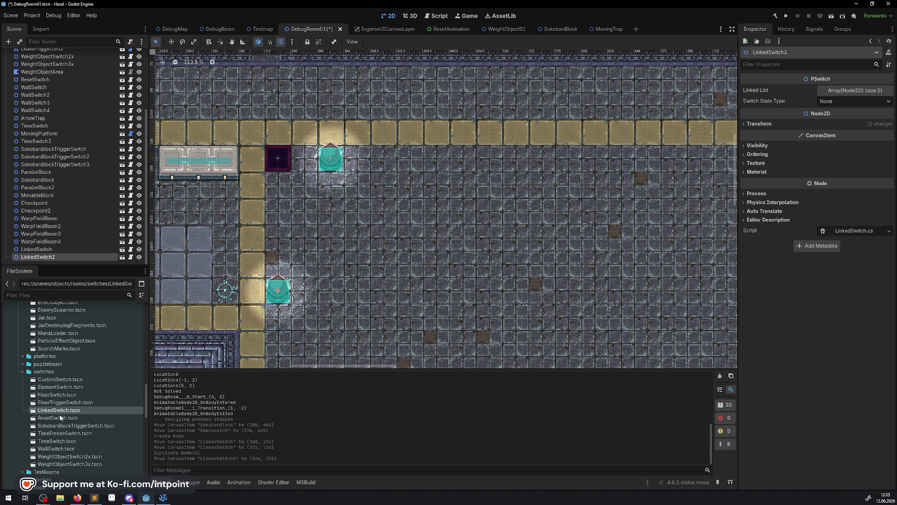
pyautogui.moveTo(60, 411)
pyautogui.mouseDown()
pyautogui.moveTo(330, 322)
pyautogui.moveTo(346, 295)
pyautogui.mouseUp()
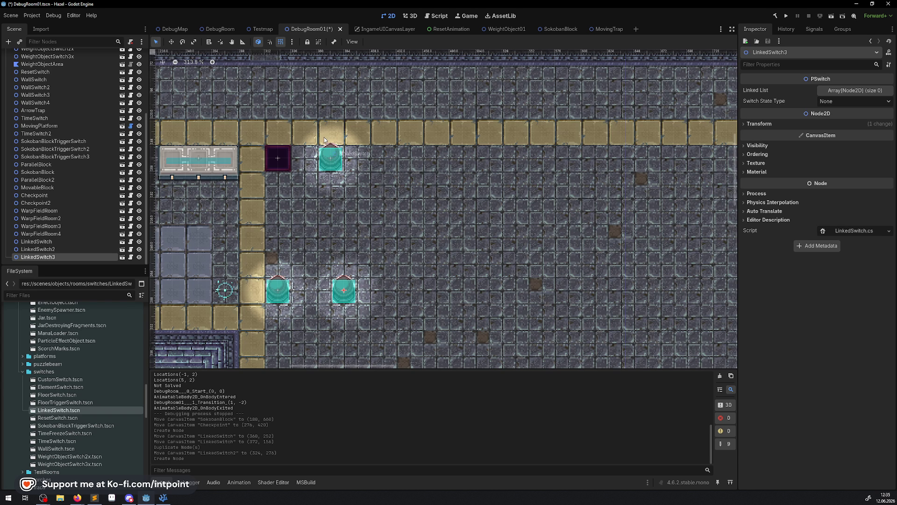
pyautogui.moveTo(336, 160)
pyautogui.mouseDown()
pyautogui.moveTo(363, 160)
pyautogui.moveTo(350, 160)
pyautogui.mouseUp()
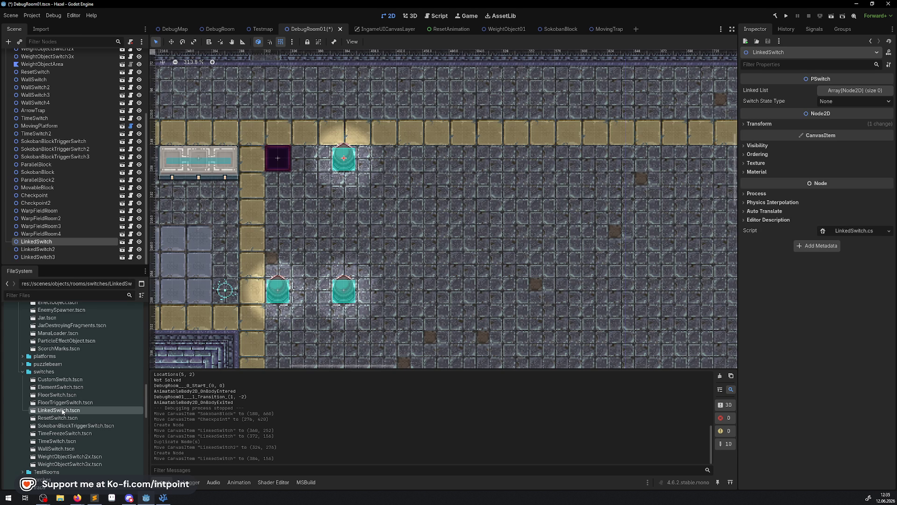
pyautogui.scroll(5, 70, 140)
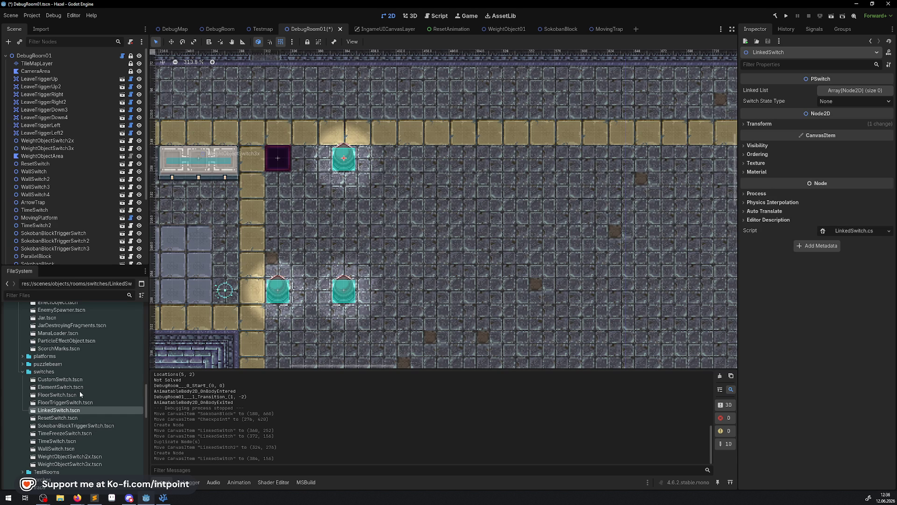
# Select TileMapLayer and pick the round tile from the RoomTest00 tileset
pyautogui.scroll(10, 82, 402)
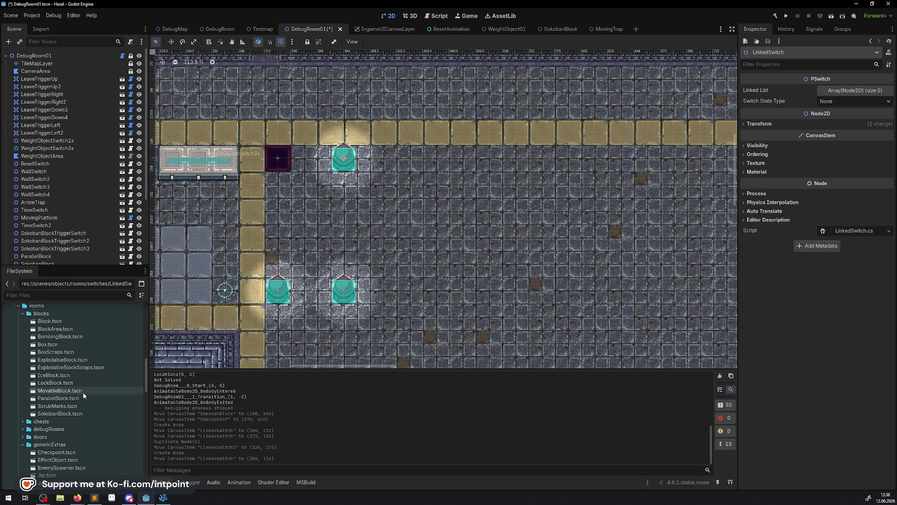
pyautogui.click(38, 63)
pyautogui.click(215, 428)
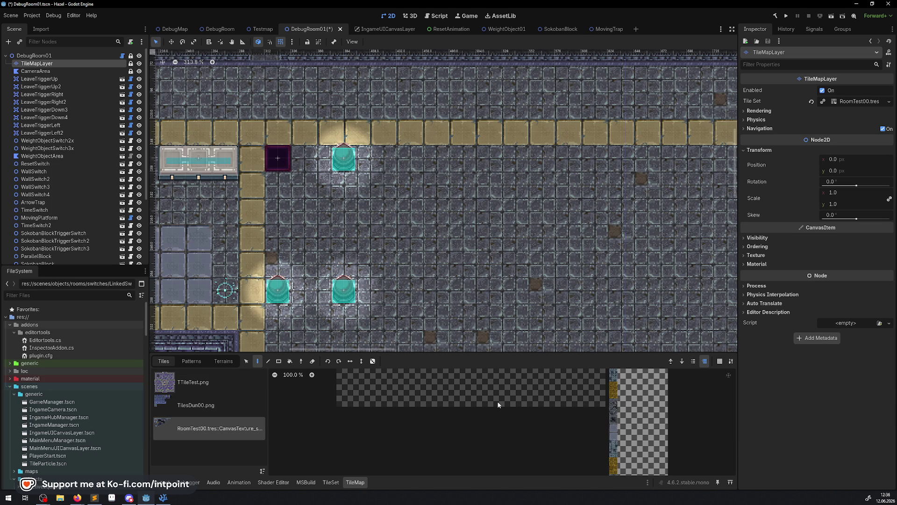
pyautogui.moveTo(475, 354); pyautogui.dragTo(475, 254)
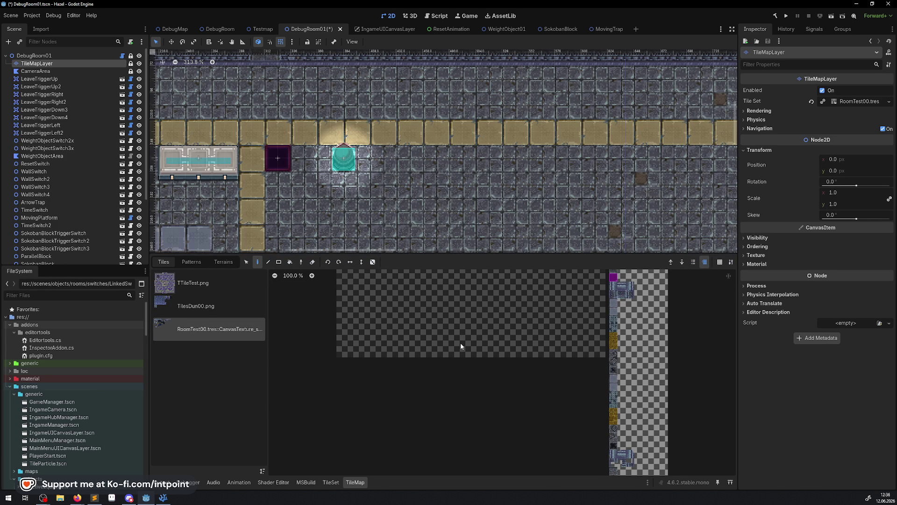
pyautogui.scroll(5, 461, 327)
pyautogui.scroll(2, 458, 282)
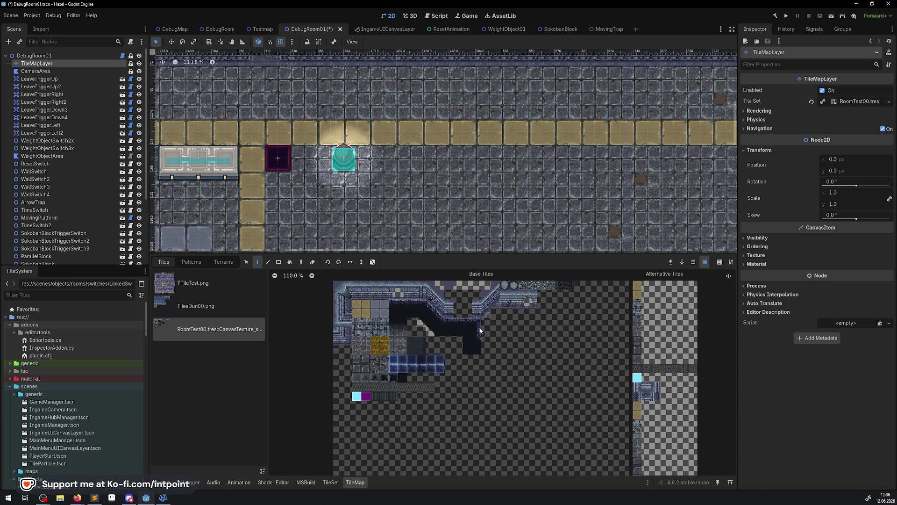
pyautogui.click(507, 286)
pyautogui.scroll(-5, 301, 192)
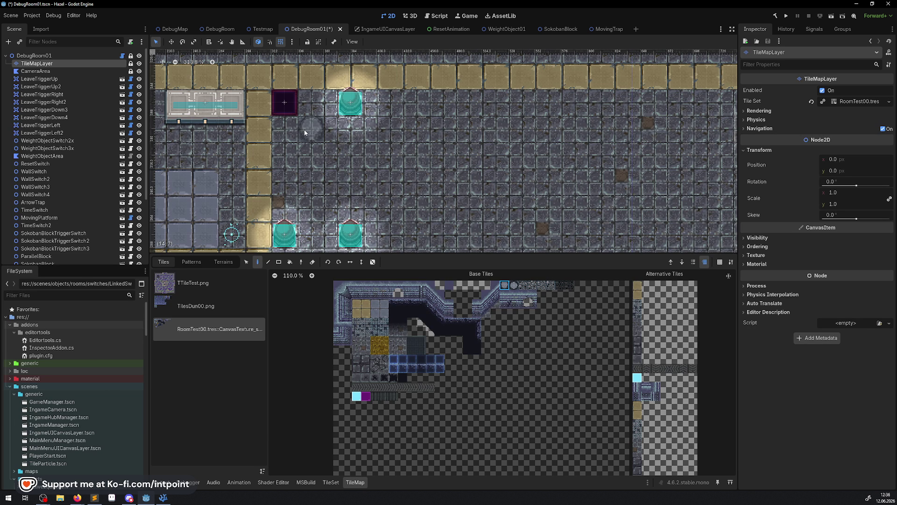
# Paint round tiles down the left column and up the right column of the track
pyautogui.click(260, 130)
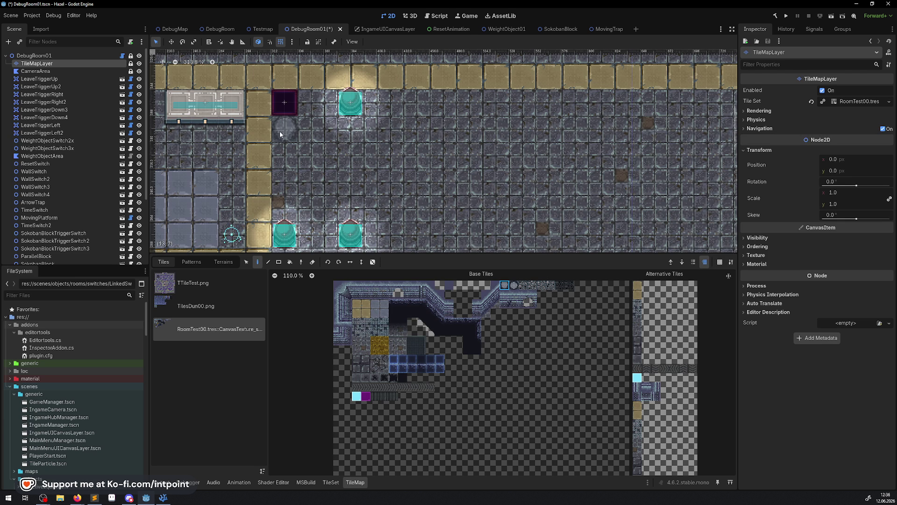
pyautogui.moveTo(281, 135)
pyautogui.mouseDown()
pyautogui.moveTo(288, 209)
pyautogui.moveTo(339, 223)
pyautogui.mouseUp()
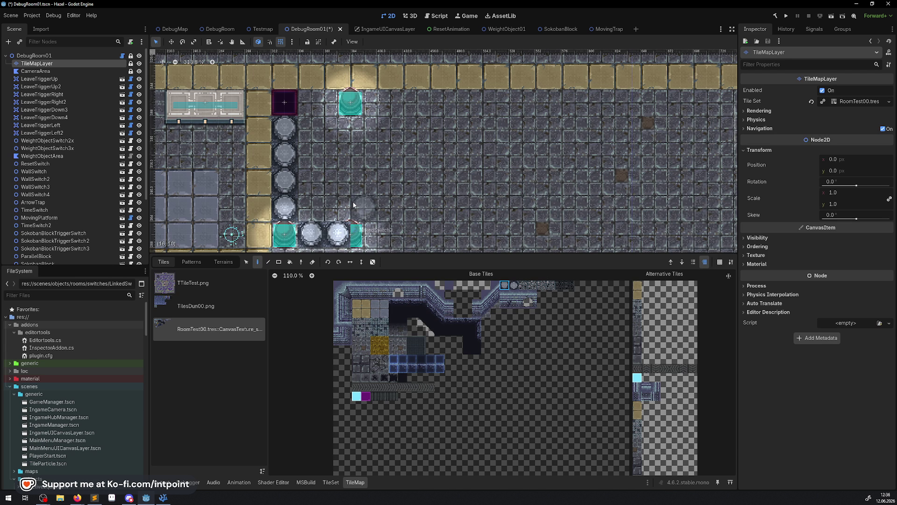
pyautogui.moveTo(352, 165); pyautogui.dragTo(364, 128)
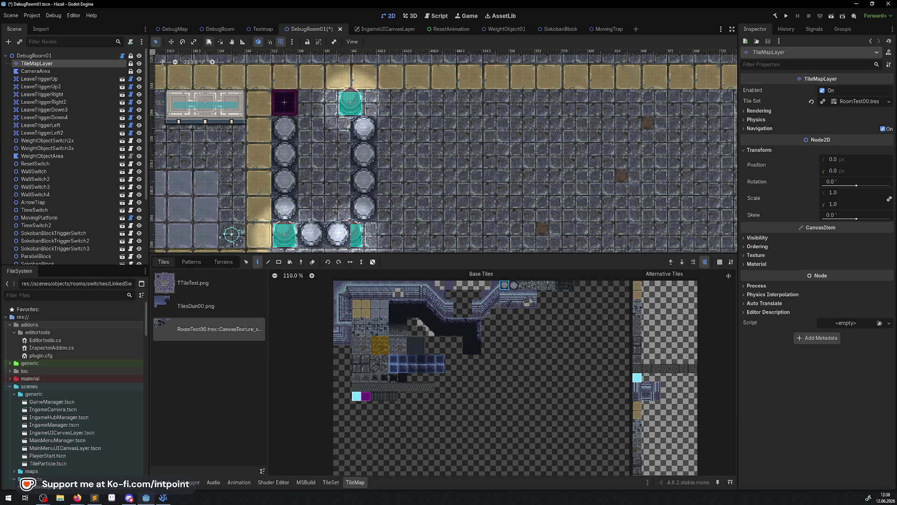
# Align the top and lower-right LinkedSwitches onto the track's top and corner
pyautogui.click(350, 102)
pyautogui.moveTo(350, 102); pyautogui.dragTo(364, 101)
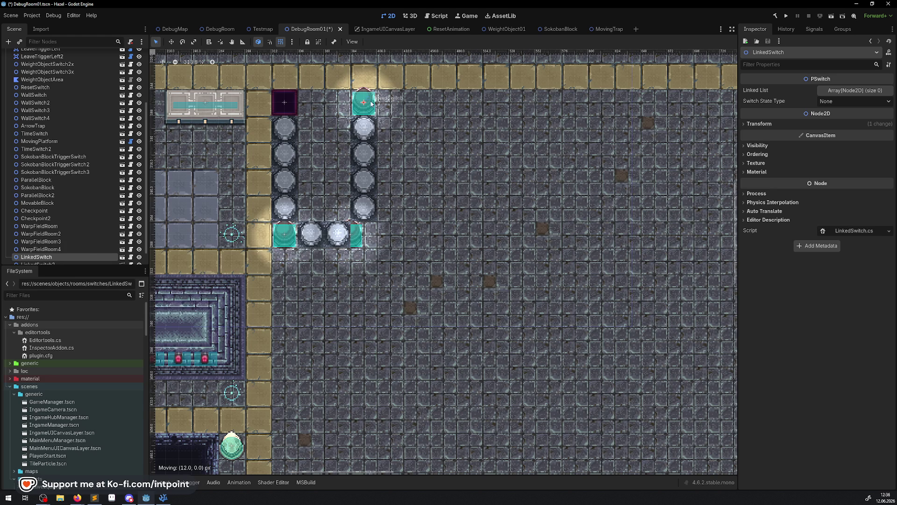
pyautogui.moveTo(352, 239); pyautogui.dragTo(360, 238)
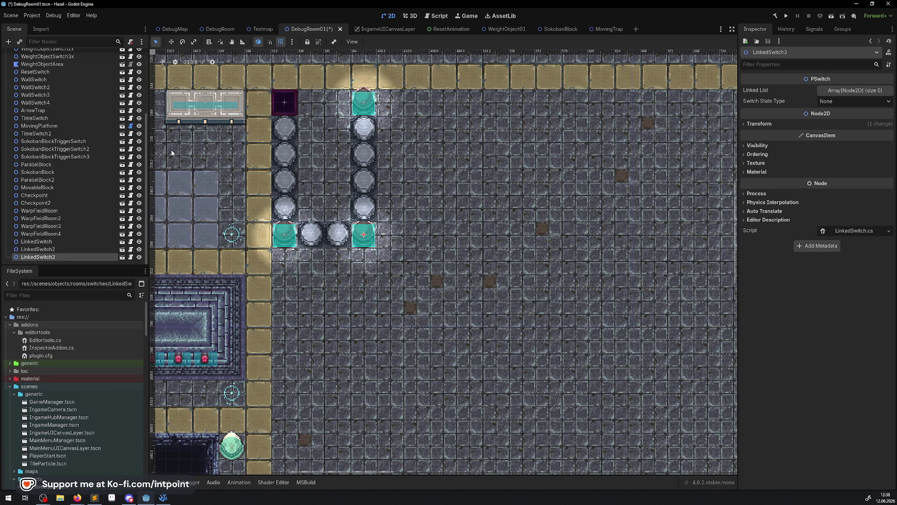
pyautogui.scroll(1, 165, 139)
pyautogui.scroll(10, 22, 111)
# Choose a 2x2 walkway tile block with random scattering on the TileMapLayer
pyautogui.click(37, 64)
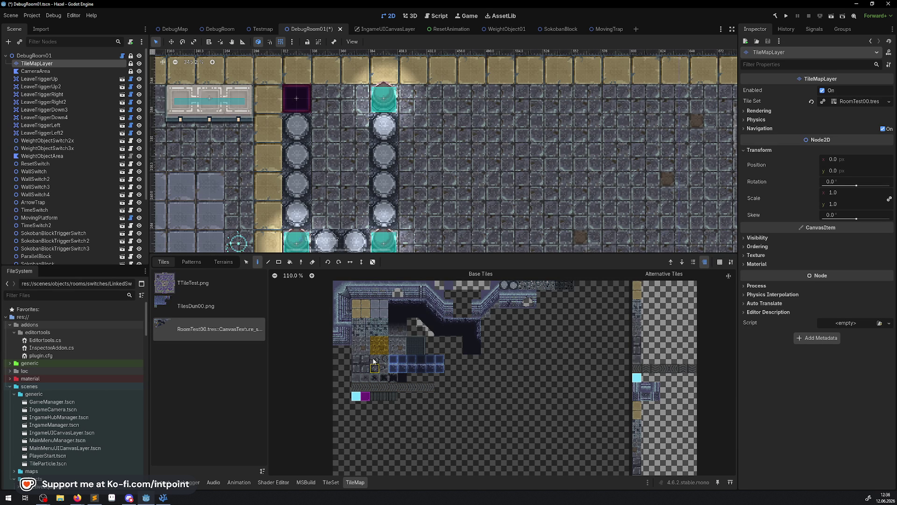
pyautogui.moveTo(365, 309); pyautogui.dragTo(356, 314)
pyautogui.click(372, 262)
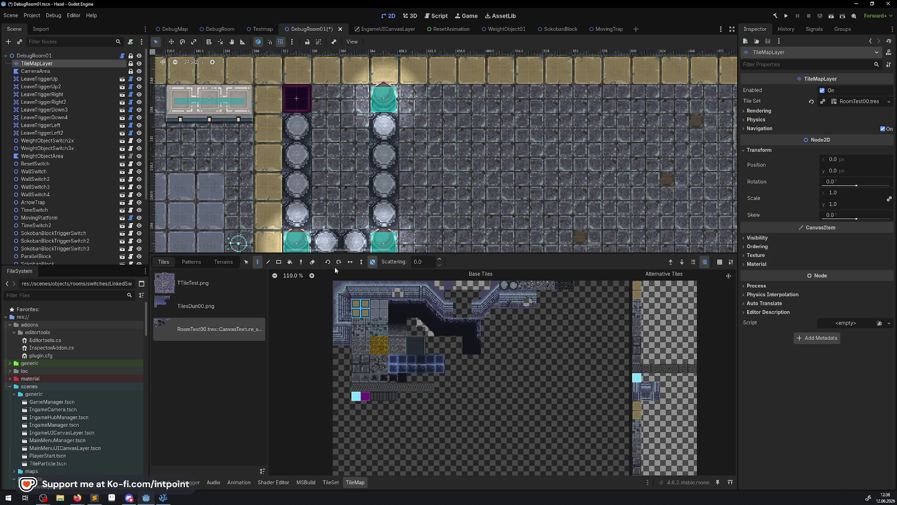
# Draw a line of walkway tiles beside the track, then save and run the scene
pyautogui.click(268, 262)
pyautogui.scroll(-3, 310, 224)
pyautogui.moveTo(292, 212)
pyautogui.mouseDown()
pyautogui.moveTo(255, 211)
pyautogui.moveTo(399, 210)
pyautogui.moveTo(404, 93)
pyautogui.mouseUp()
pyautogui.scroll(5, 402, 189)
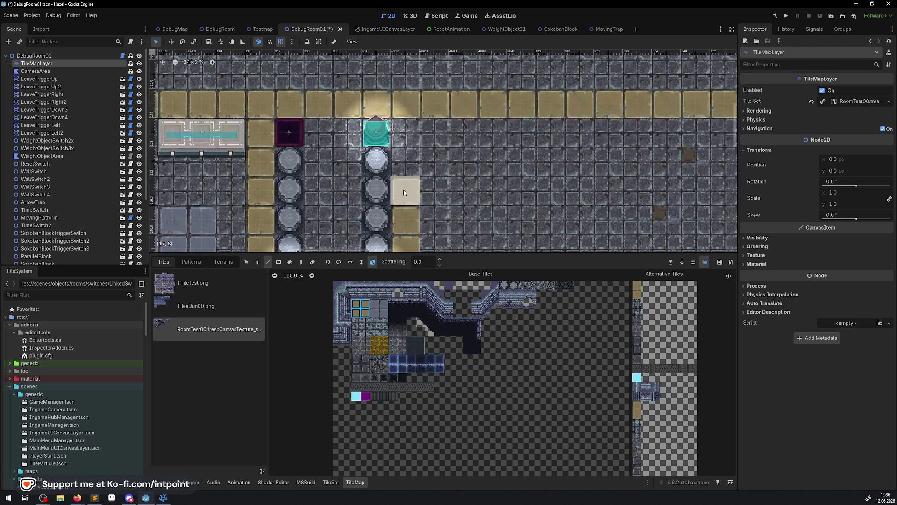
pyautogui.scroll(-2, 413, 159)
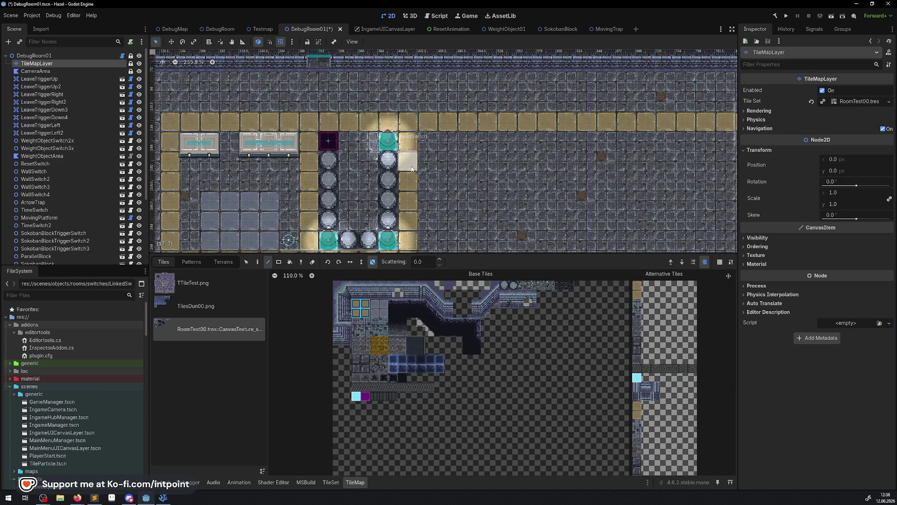
pyautogui.scroll(-3, 417, 218)
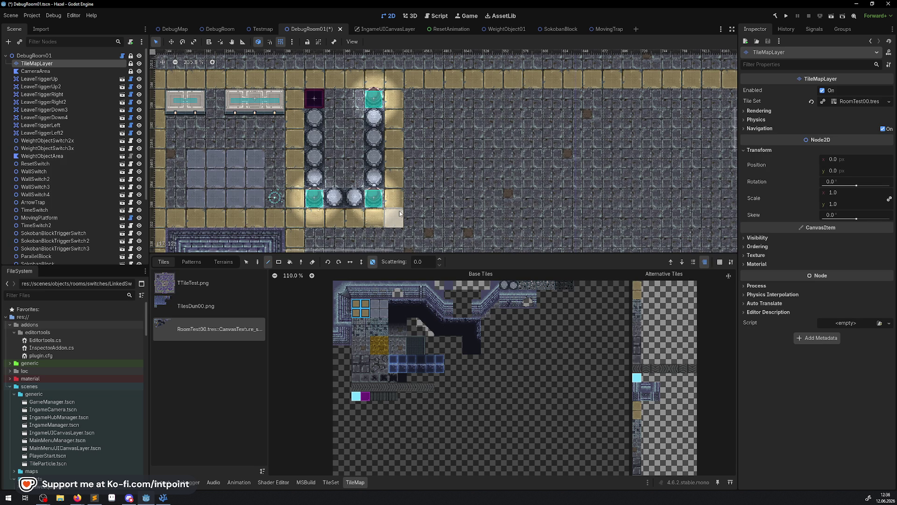
pyautogui.scroll(-3, 367, 169)
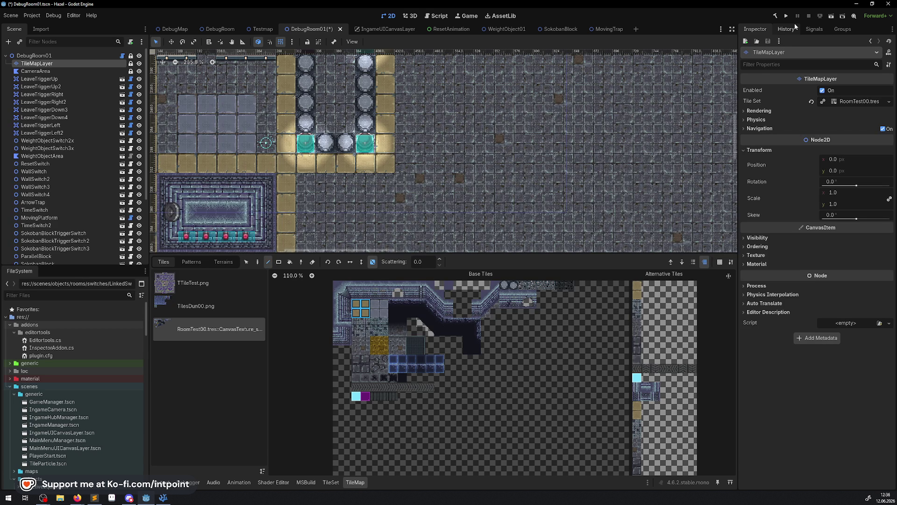
pyautogui.click(787, 19)
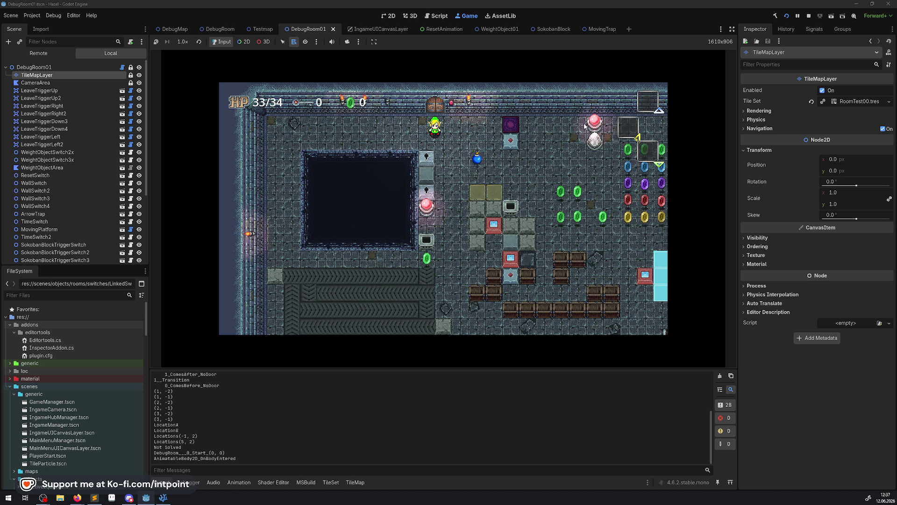
# Walk the character along the top corridor, through the top door, and up into the pink switch room
pyautogui.press('Down')
pyautogui.press('Right')
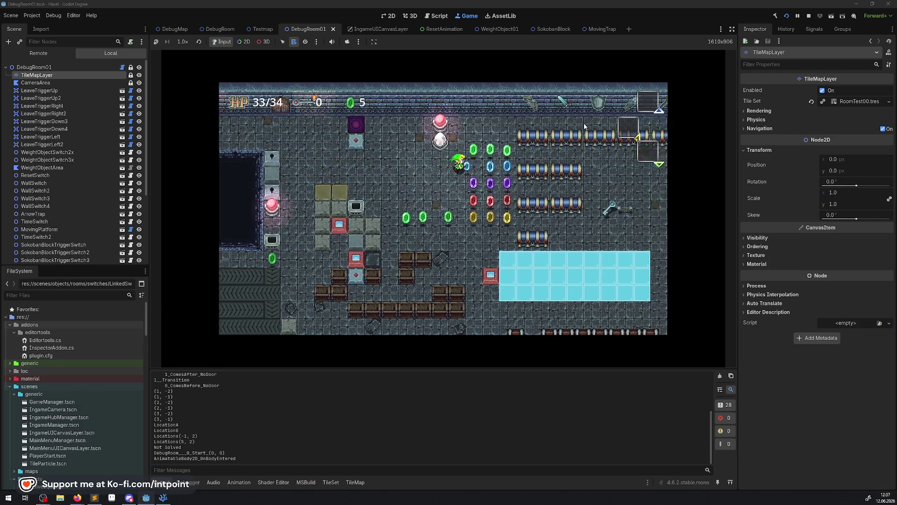
pyautogui.press('Up')
pyautogui.press('Right')
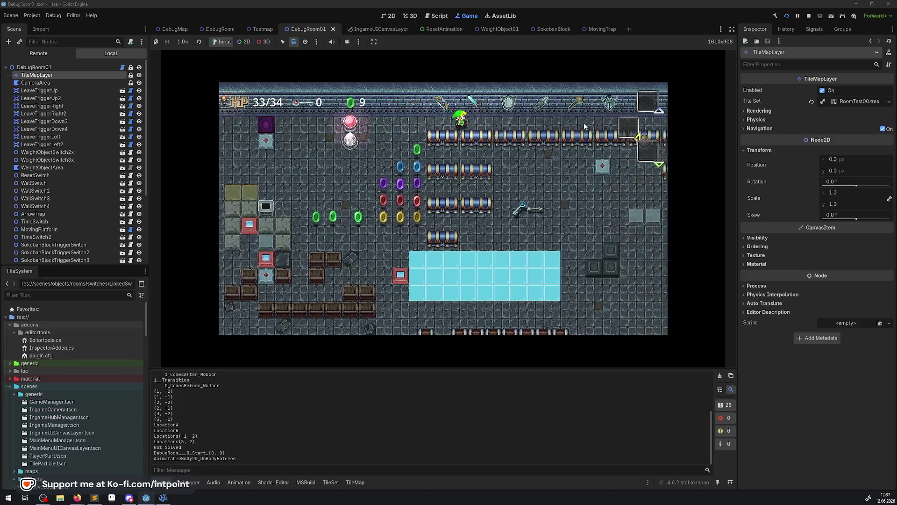
pyautogui.press('Right')
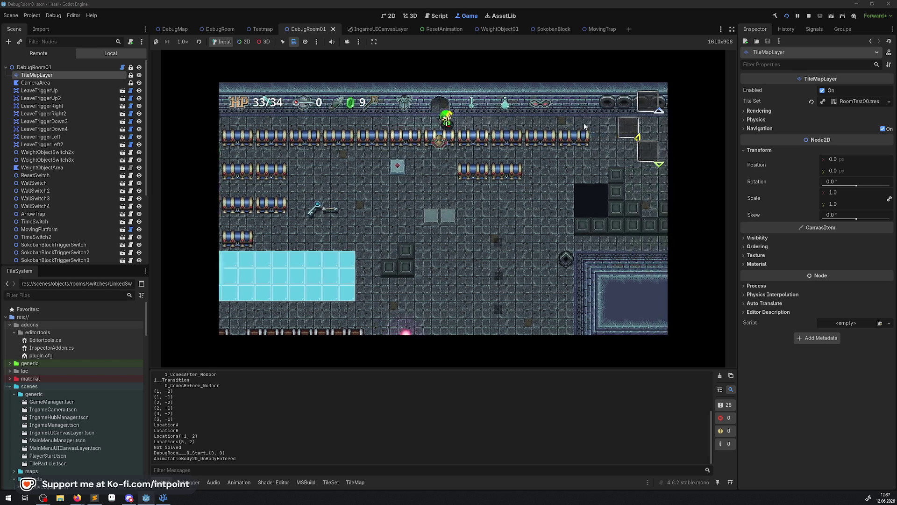
pyautogui.press('Up')
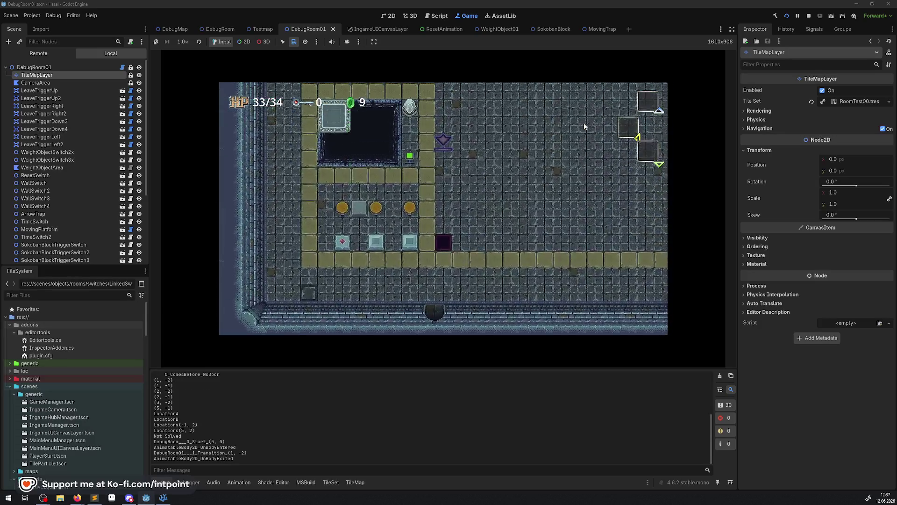
pyautogui.press('Up')
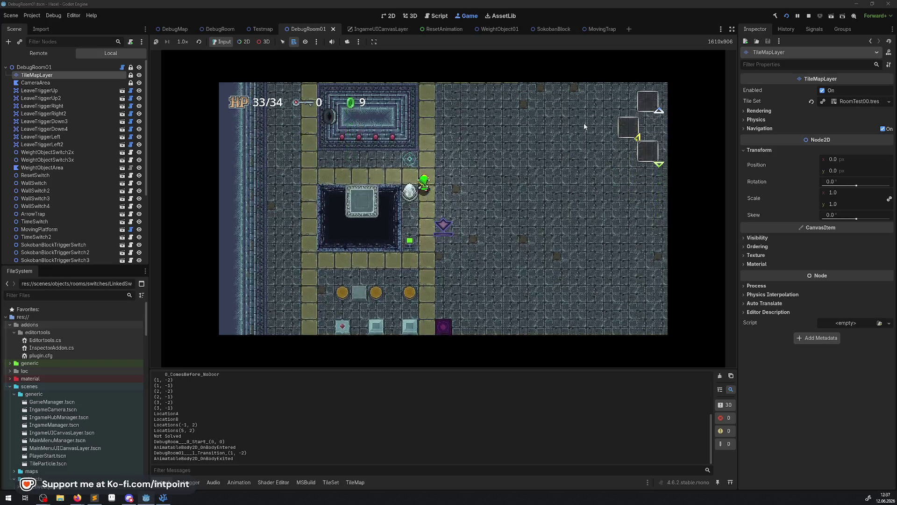
pyautogui.press('Up')
pyautogui.press('Right')
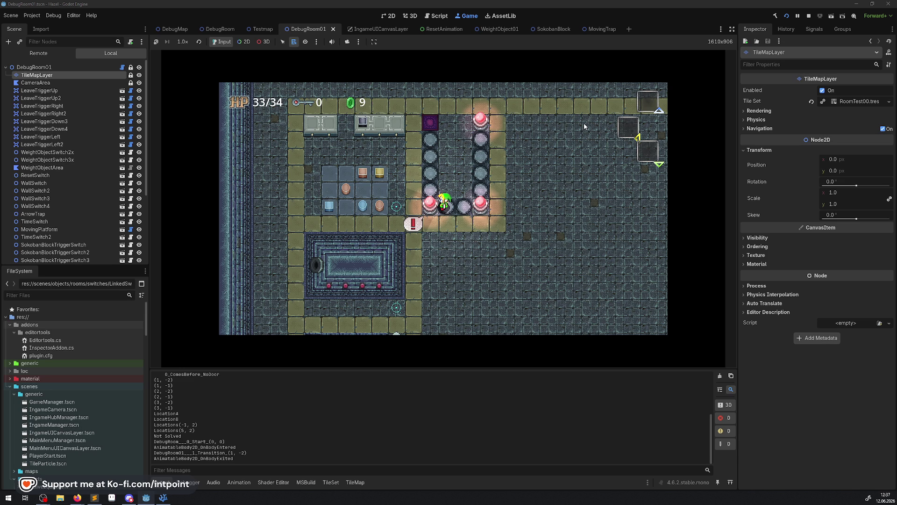
# Step across and around the switch row to turn the pillars cyan
pyautogui.press('Right')
pyautogui.press('Right')
pyautogui.press('Down')
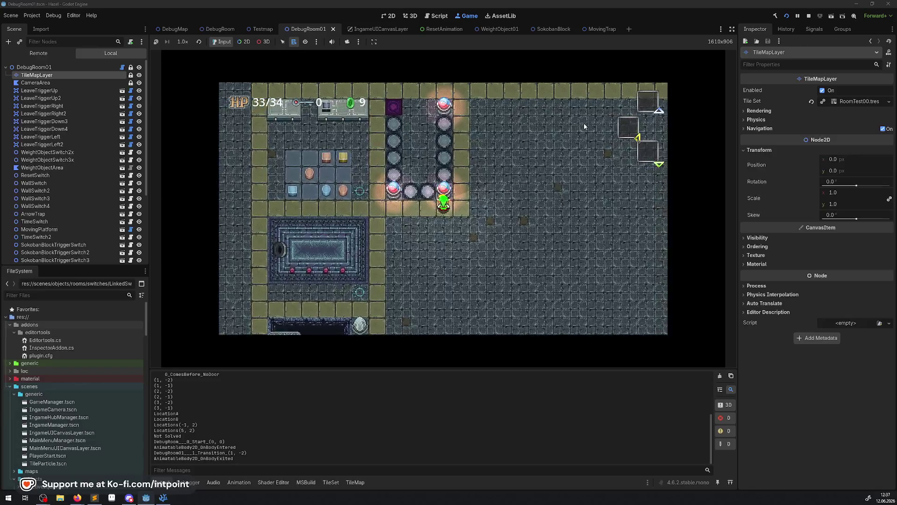
pyautogui.press('Left')
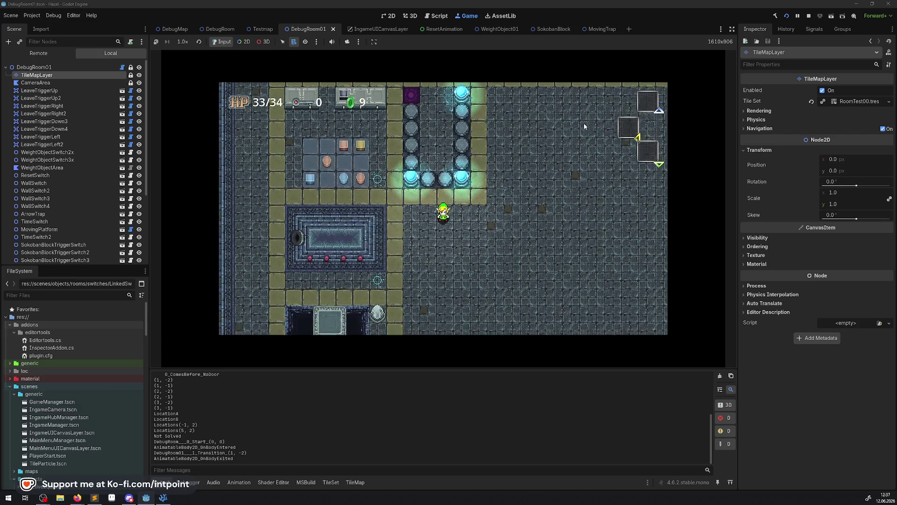
pyautogui.press('Left')
pyautogui.press('Up')
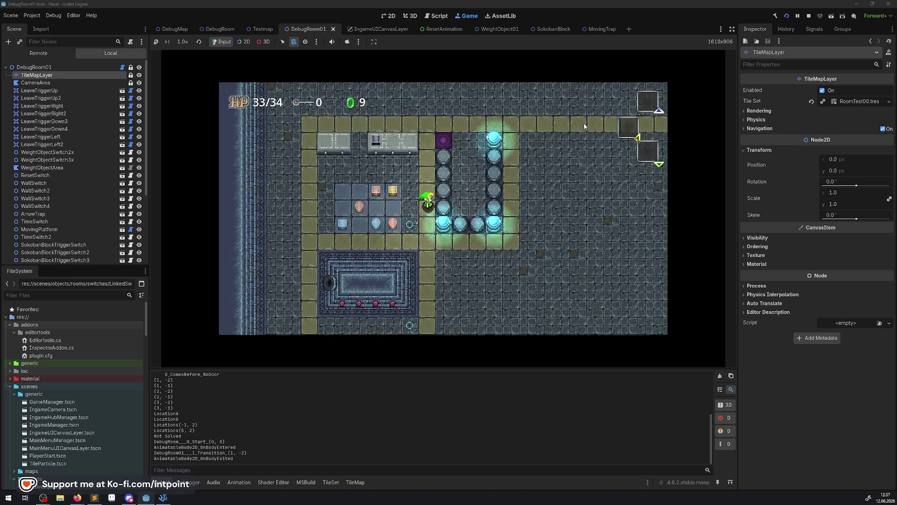
pyautogui.press('Down')
pyautogui.press('Right')
pyautogui.press('Right')
pyautogui.press('Right')
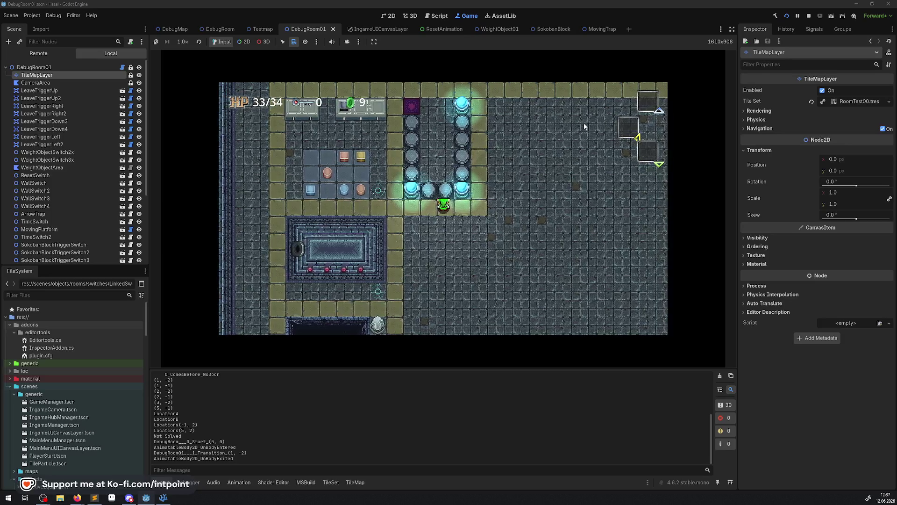
# Stop the game and pick the first round tile in the TileMapLayer palette
pyautogui.click(811, 16)
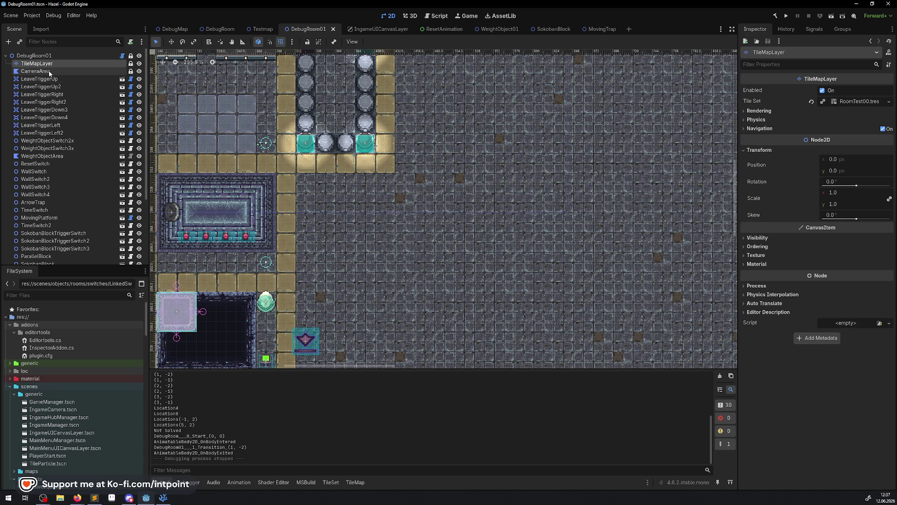
pyautogui.click(37, 63)
pyautogui.scroll(7, 420, 345)
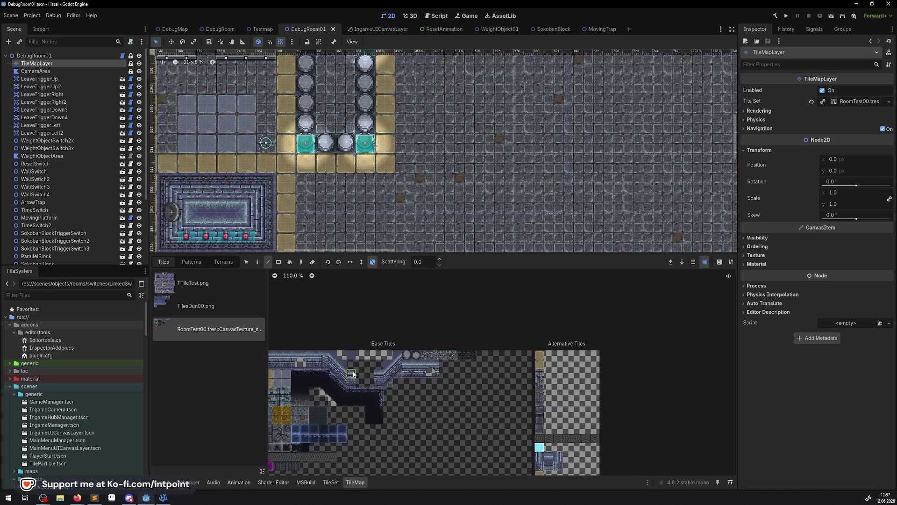
pyautogui.click(480, 339)
pyautogui.click(458, 345)
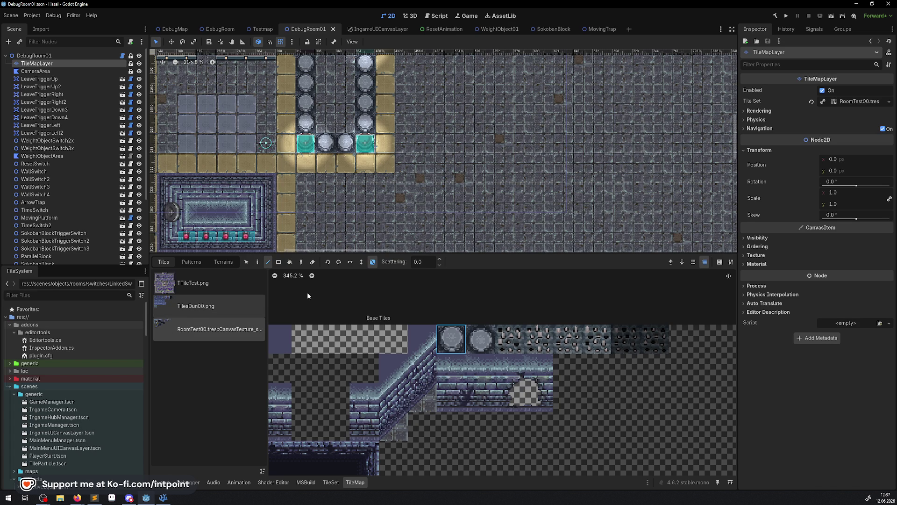
# Inspect the round tile's (atlas 18,0) Rendering Z Index in the TileSet editor, then save and run
pyautogui.click(331, 481)
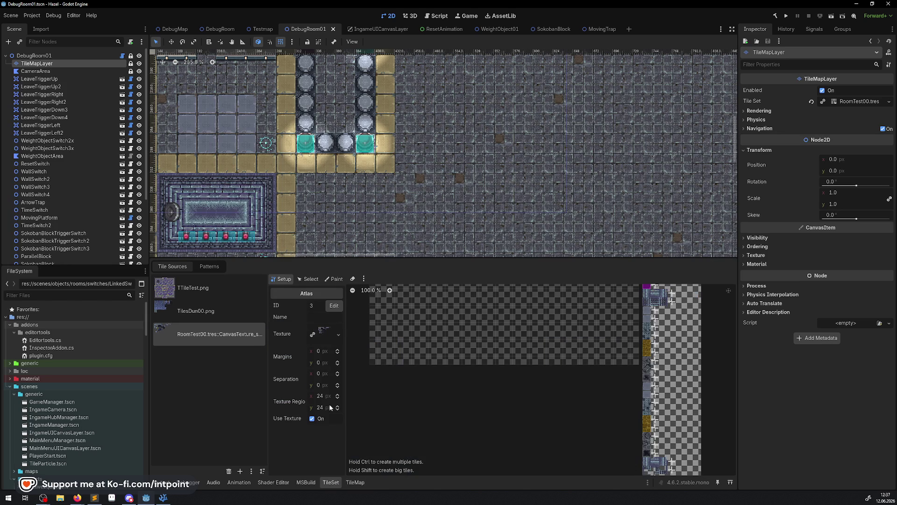
pyautogui.click(316, 280)
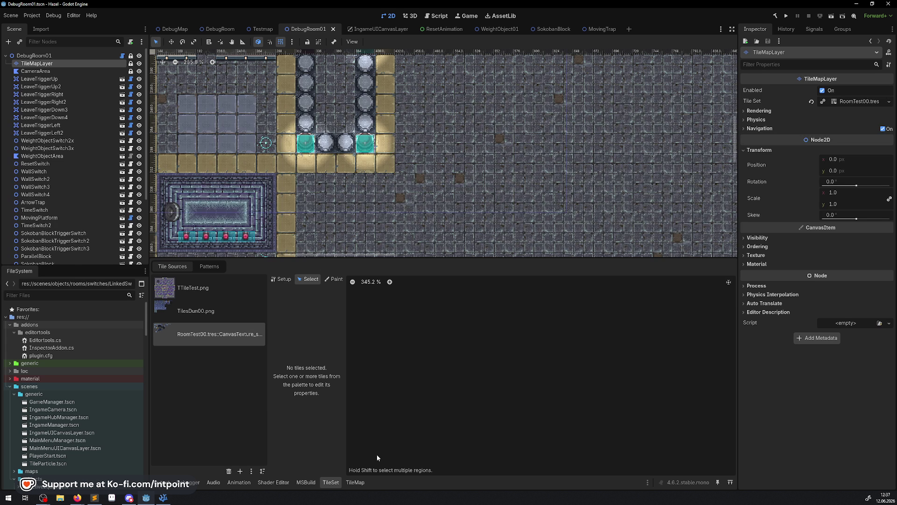
pyautogui.click(728, 282)
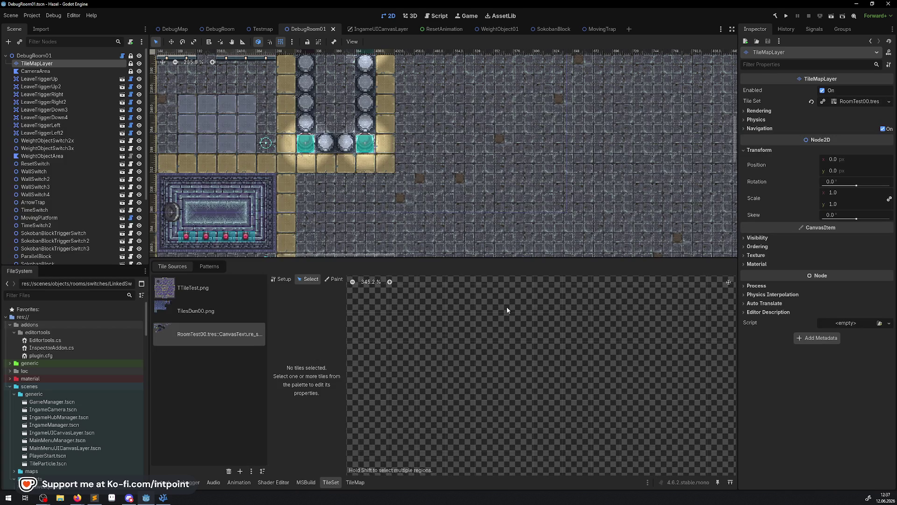
pyautogui.scroll(1, 475, 333)
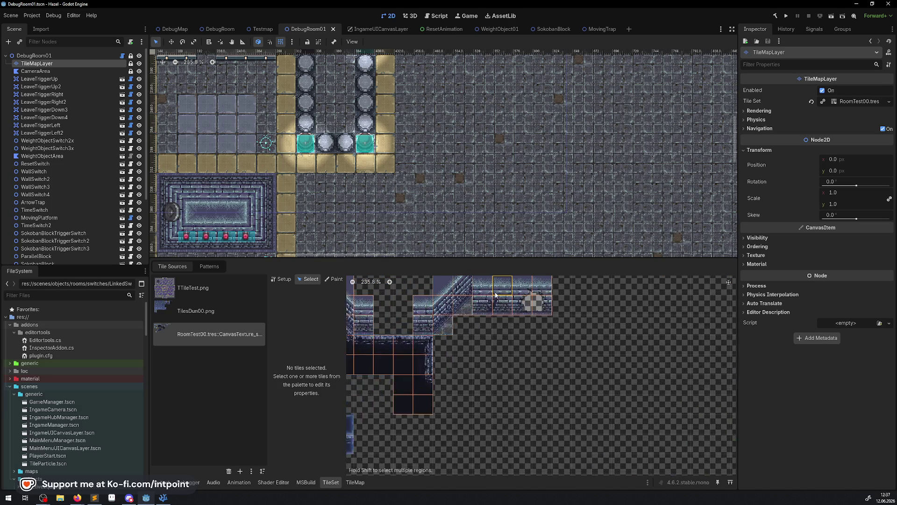
pyautogui.click(475, 334)
pyautogui.click(289, 357)
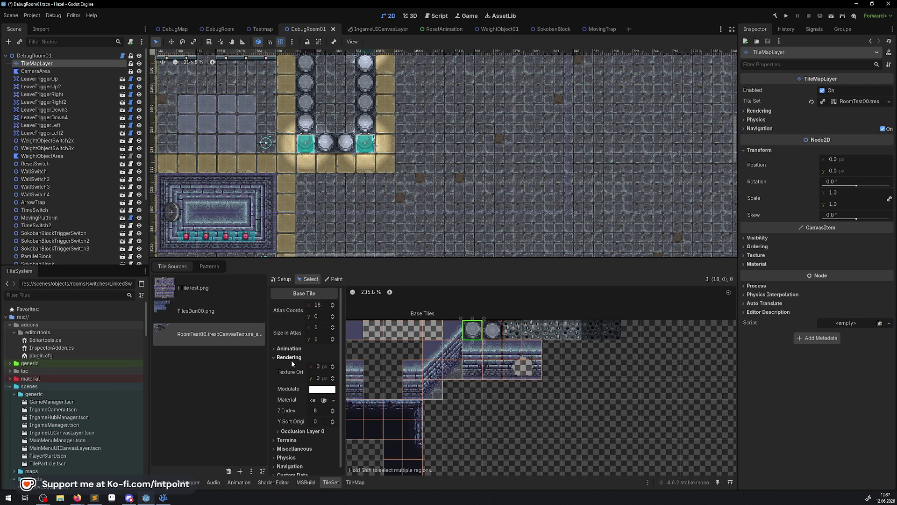
pyautogui.moveTo(316, 414)
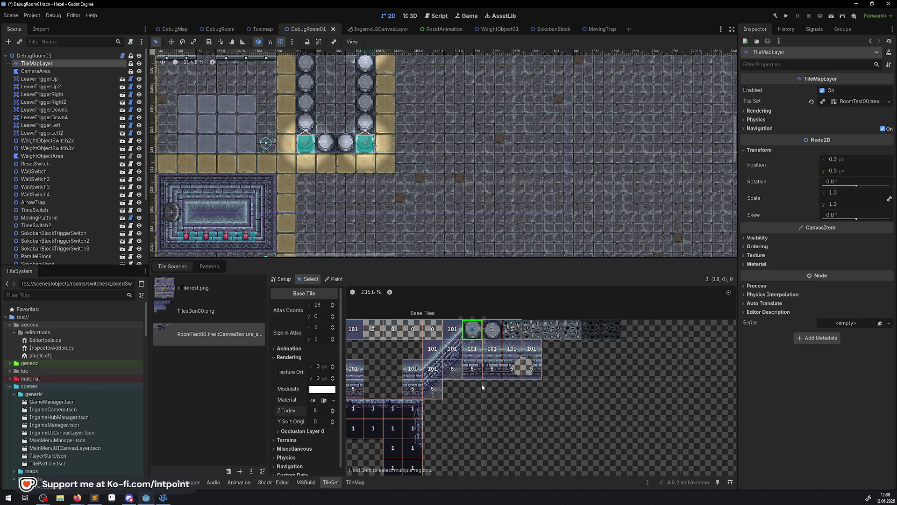
pyautogui.click(786, 16)
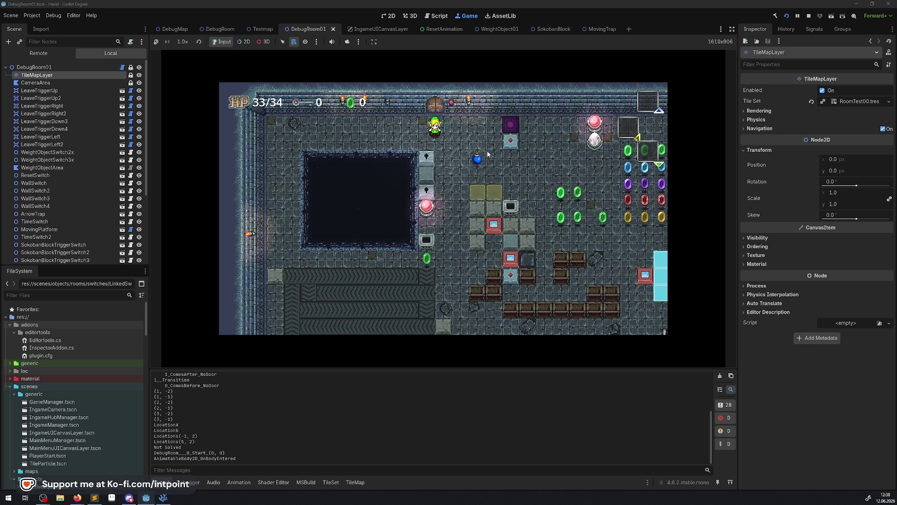
# Walk the hero right, collecting a green gem, and up into the linked switch room
pyautogui.press('Down')
pyautogui.press('Right')
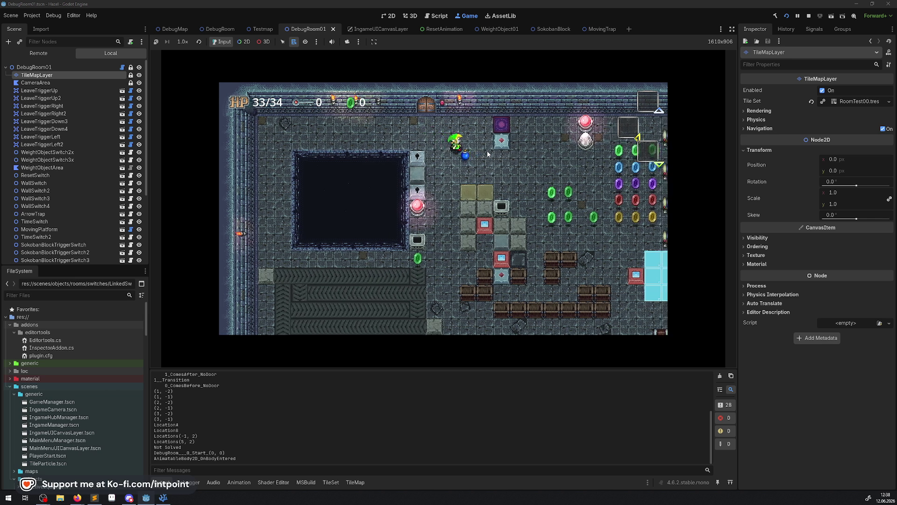
pyautogui.press('Up')
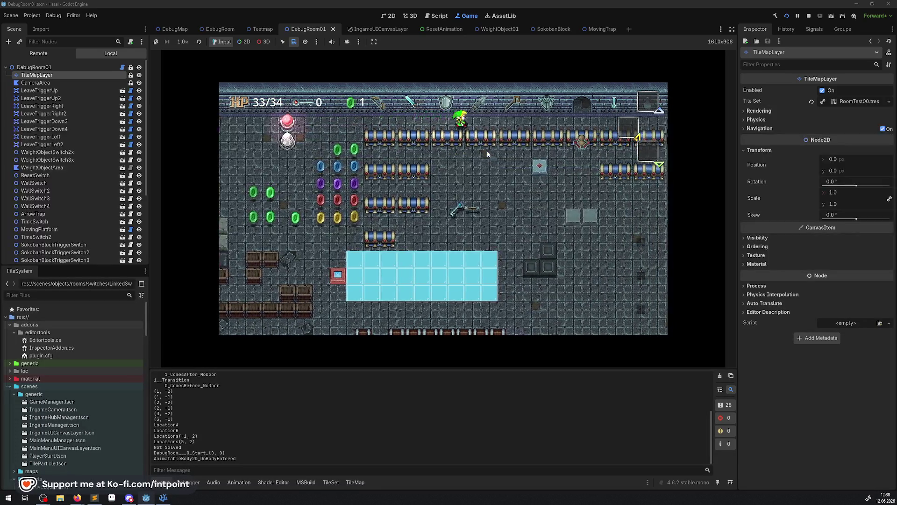
pyautogui.press('Right')
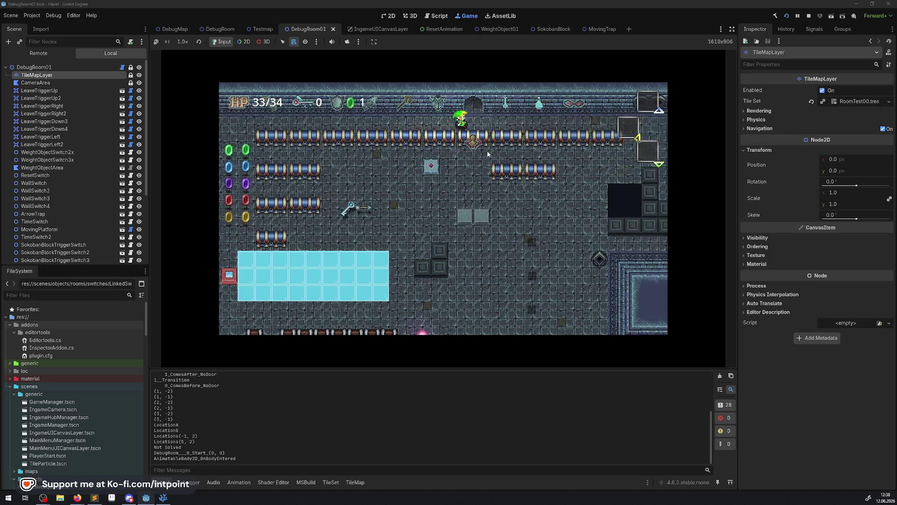
pyautogui.press('Up')
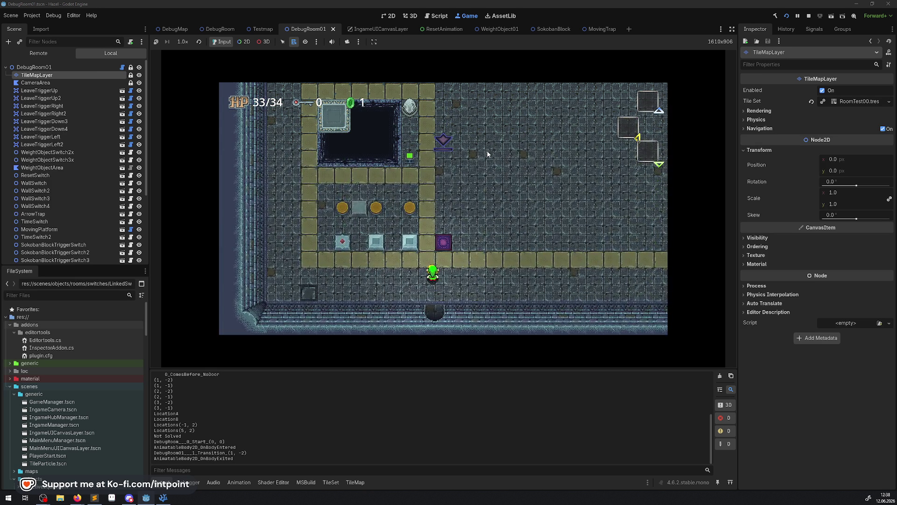
pyautogui.press('Up')
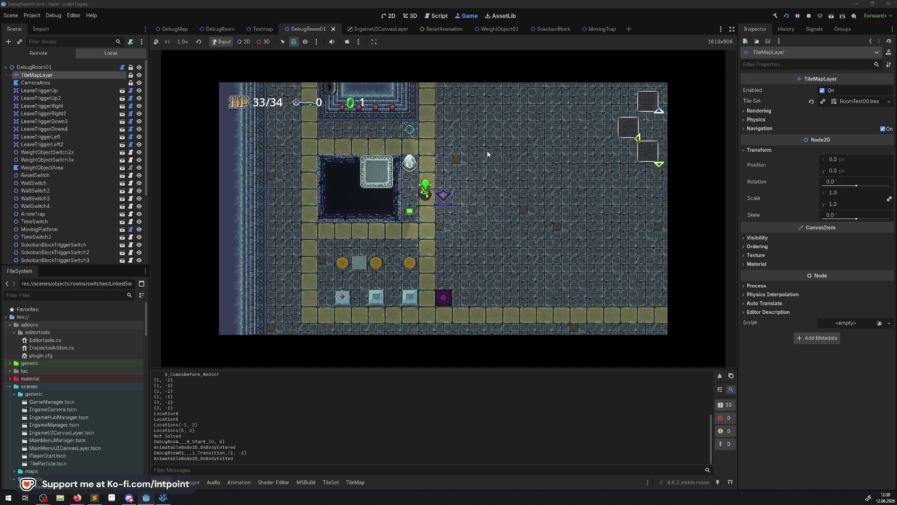
pyautogui.press('Up')
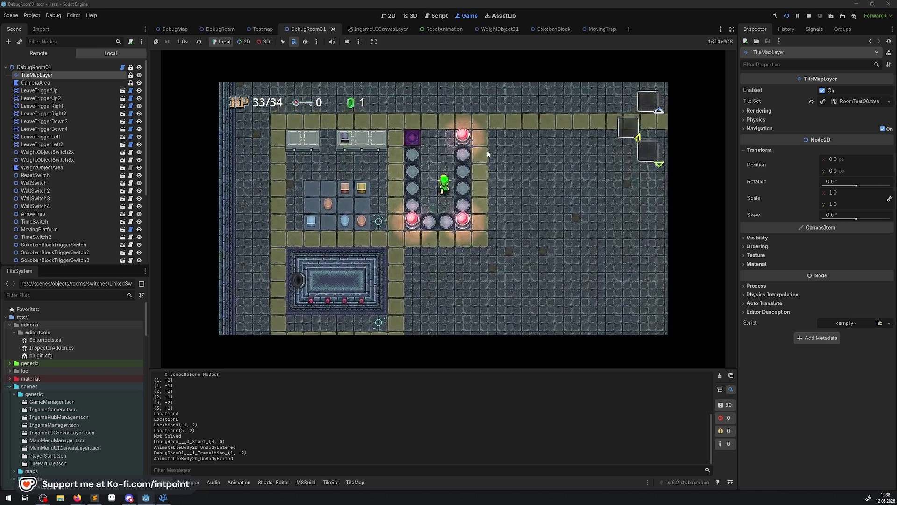
# Walk out of and back into the pillar enclosure, turning the switches blue
pyautogui.press('Down')
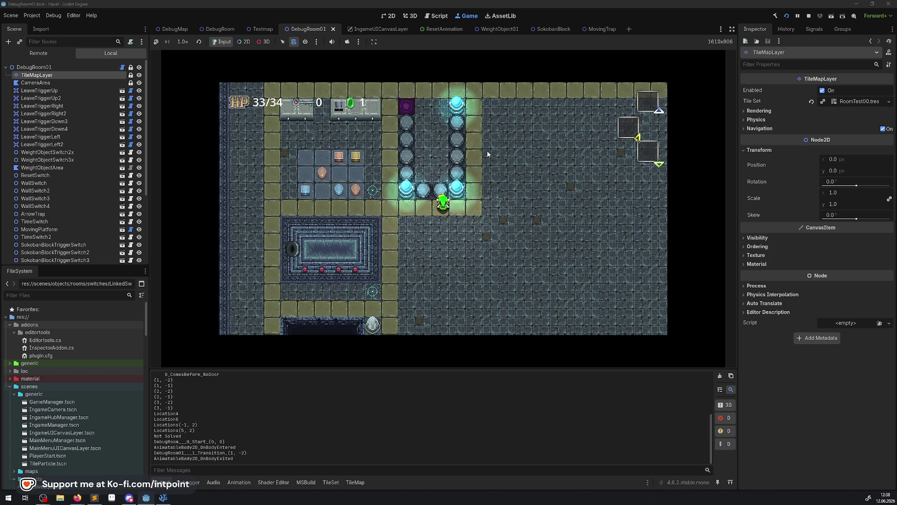
pyautogui.press('Right')
pyautogui.press('Up')
pyautogui.press('Left')
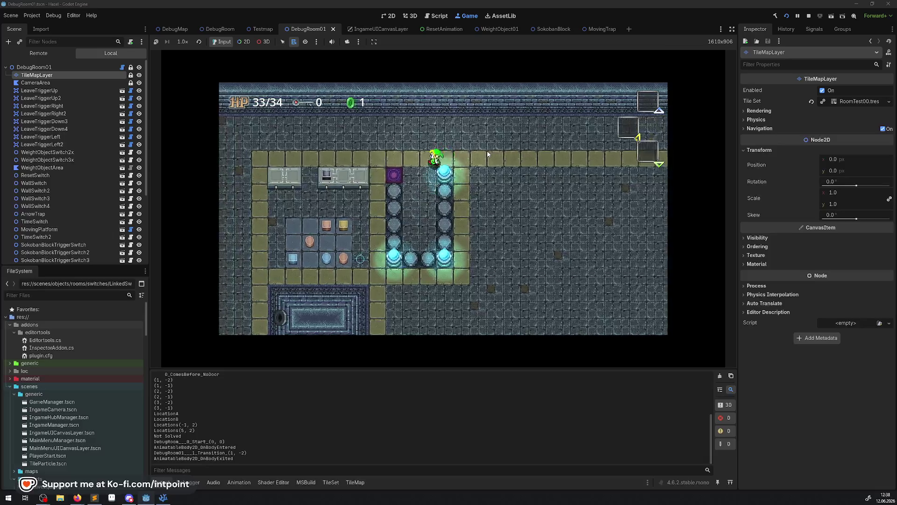
pyautogui.press('Down')
pyautogui.press('Up')
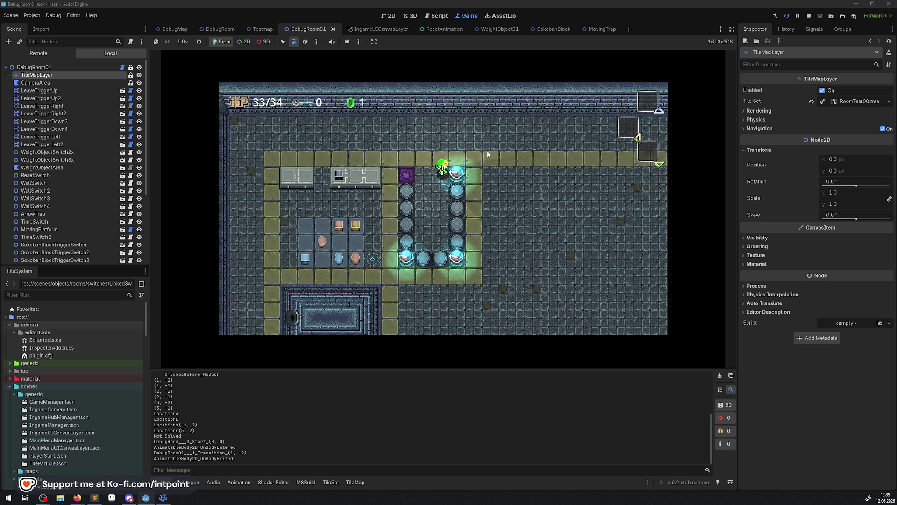
pyautogui.press('Right')
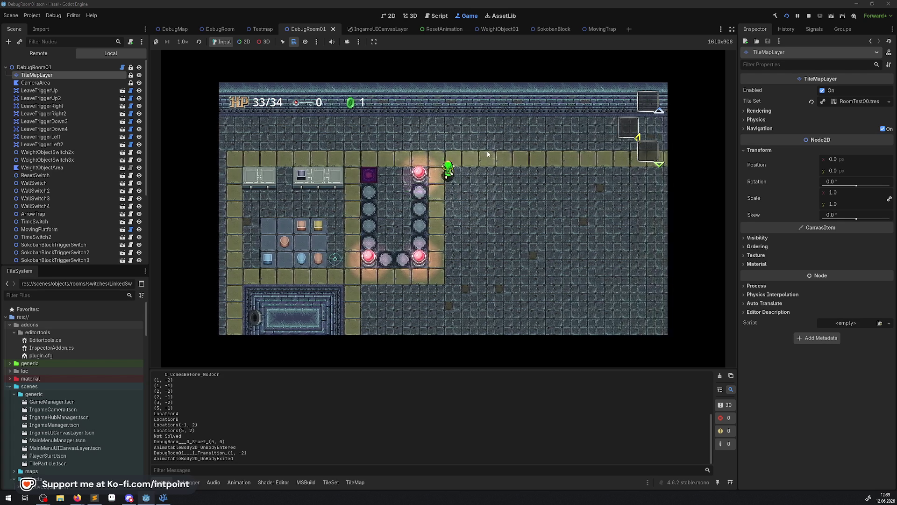
pyautogui.press('Down')
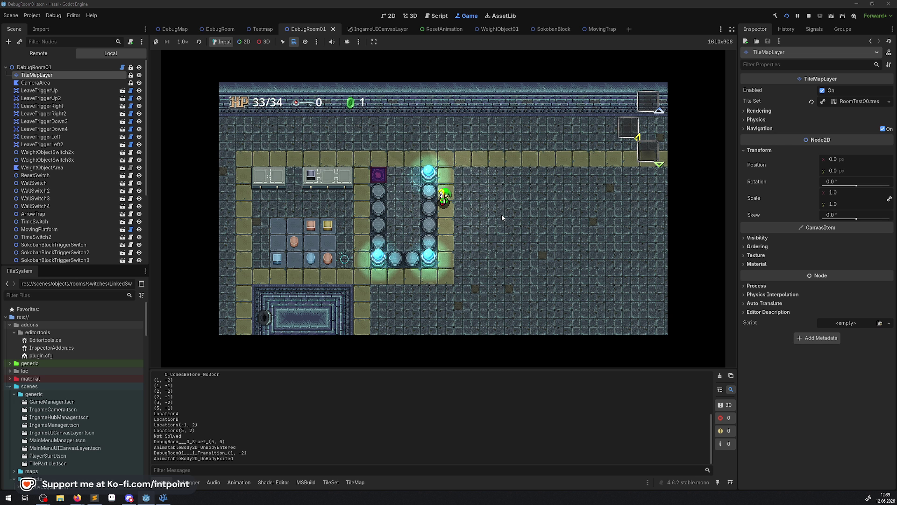
# Walk down past the pillars and step beside the bottom pillar to trigger the switches
pyautogui.press('Up')
pyautogui.press('Up')
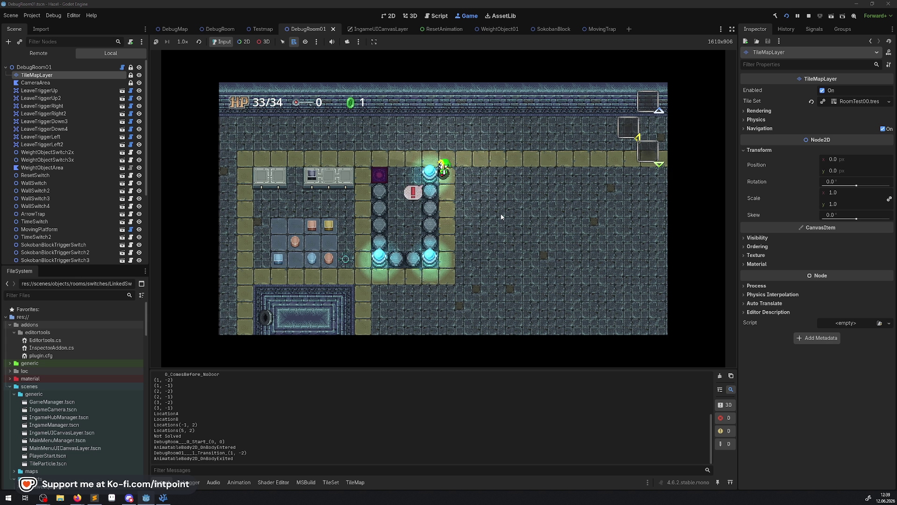
pyautogui.press('Down')
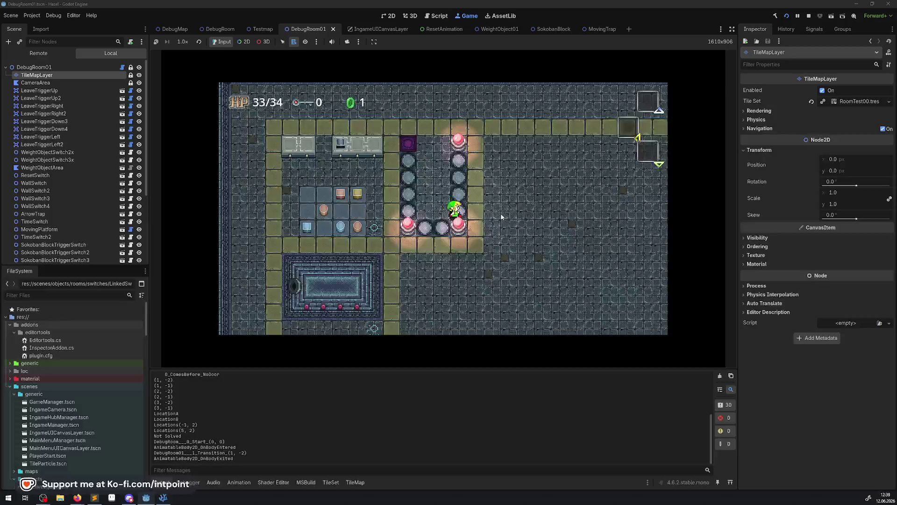
pyautogui.press('Down')
pyautogui.press('Right')
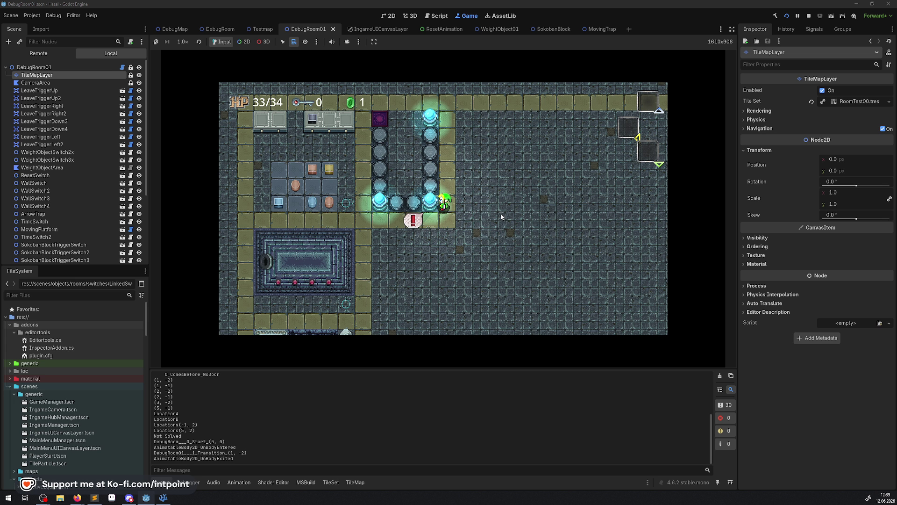
# Walk left under the pillar row and step up and down beside the first pillar
pyautogui.press('Left')
pyautogui.press('Down')
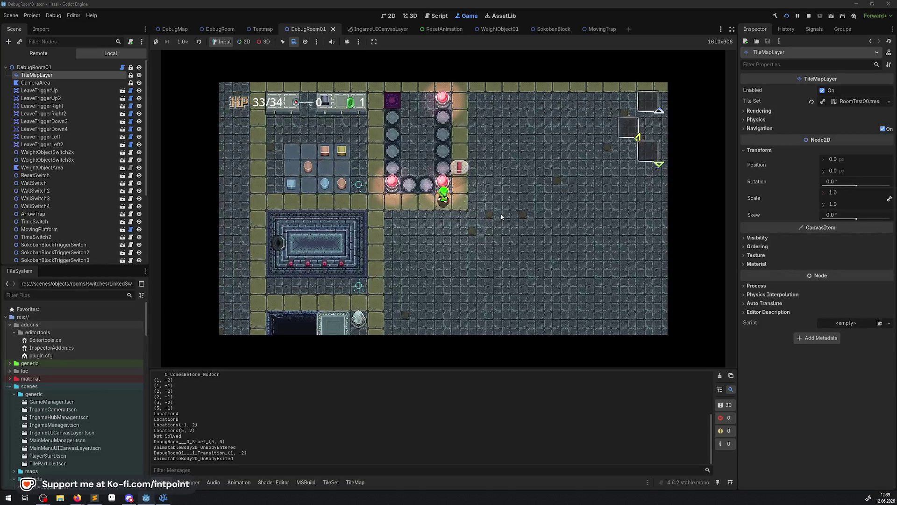
pyautogui.press('Left')
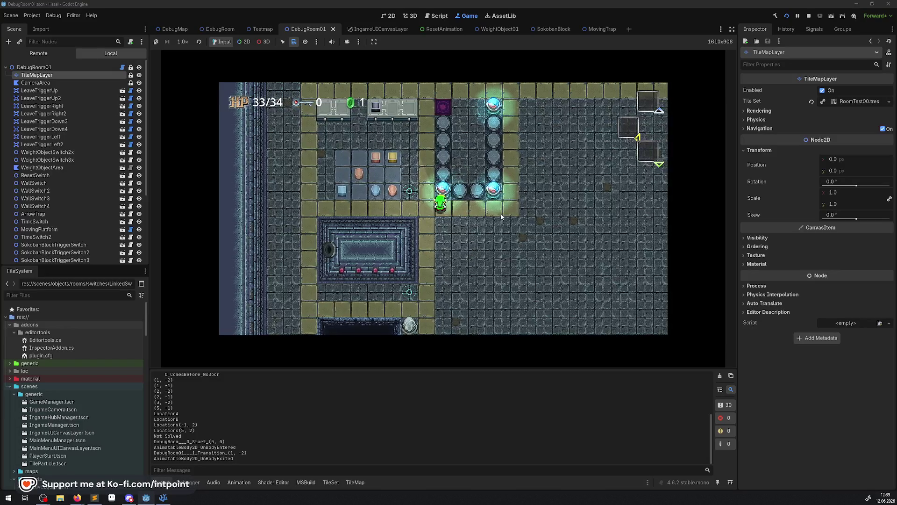
pyautogui.press('Up')
pyautogui.press('Left')
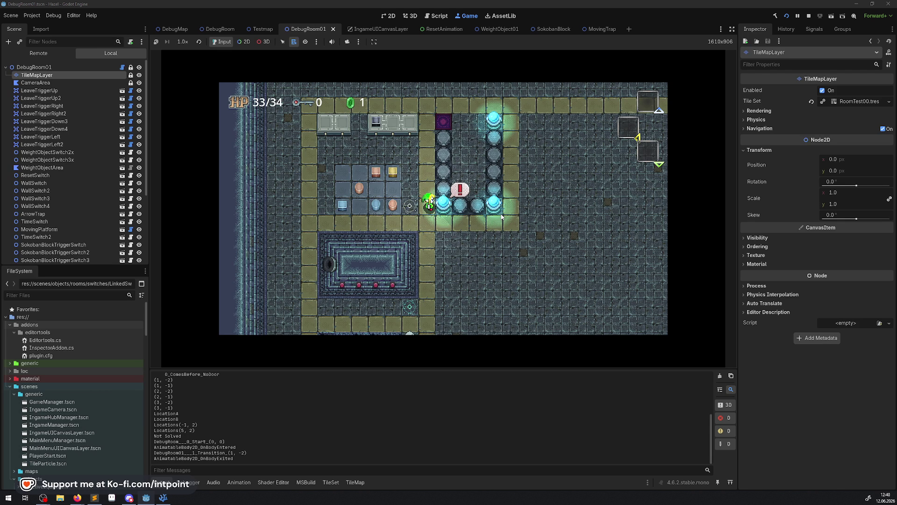
pyautogui.press('Down')
pyautogui.press('Right')
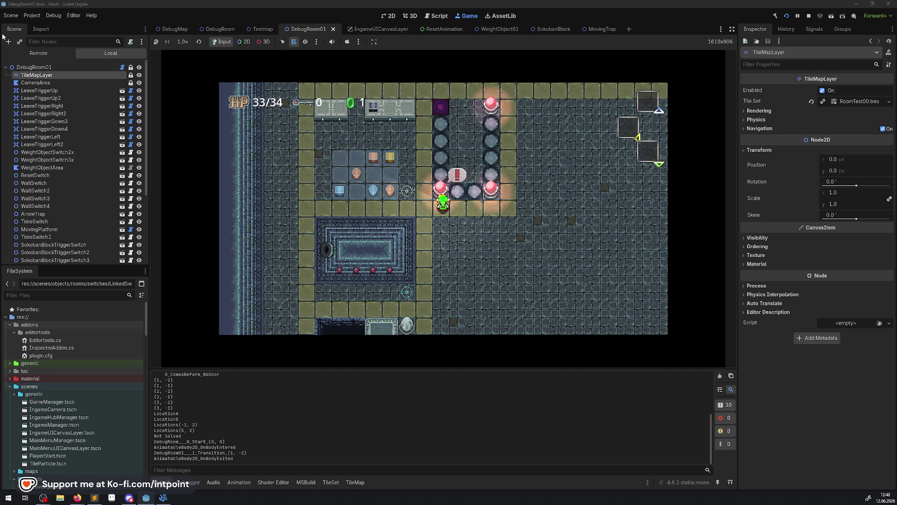
# In the Remote tree, select GameManager's DebugManager and enable B Debug Add Bombs To Inventory
pyautogui.click(46, 56)
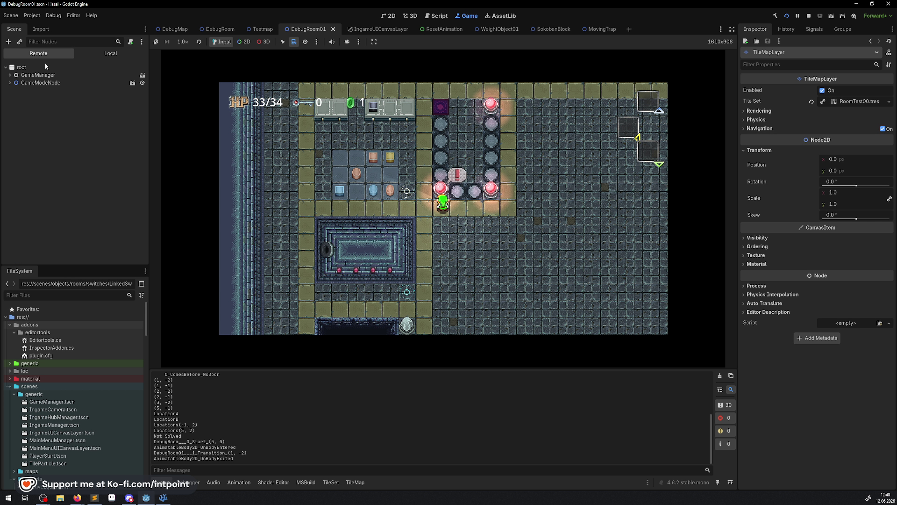
pyautogui.click(12, 76)
pyautogui.click(43, 160)
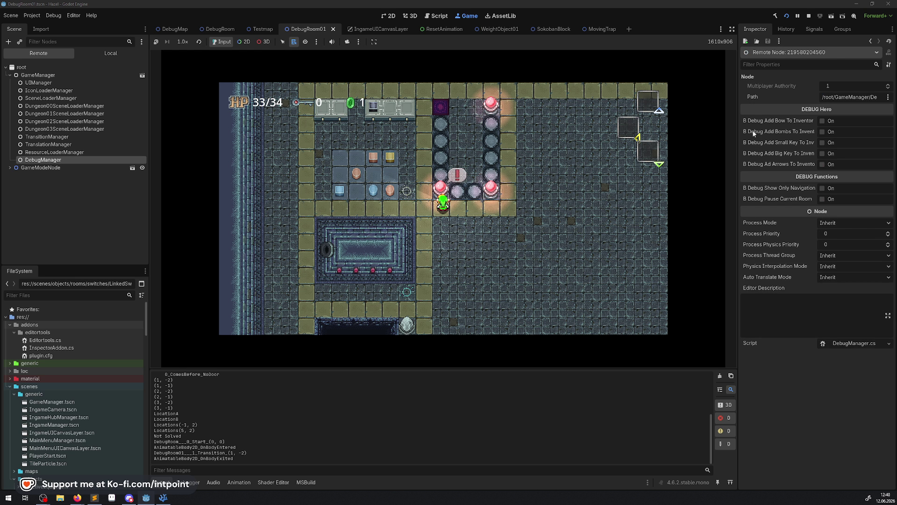
pyautogui.click(824, 132)
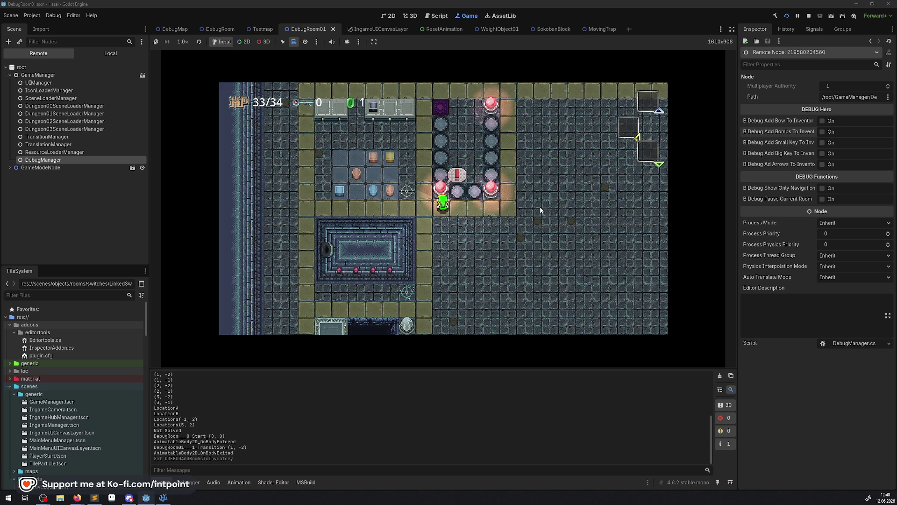
# Check the bomb count in the inventory, then drop a bomb and walk right toward the pillars
pyautogui.press('i')
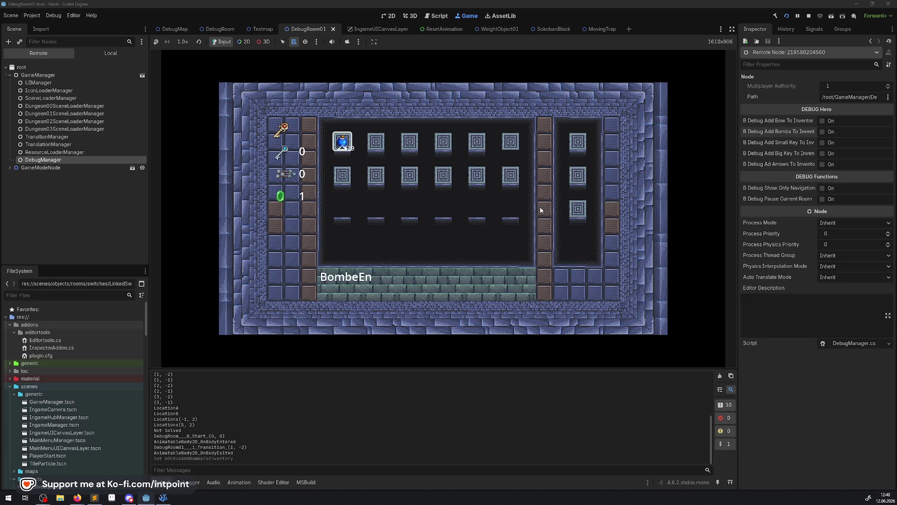
pyautogui.press('i')
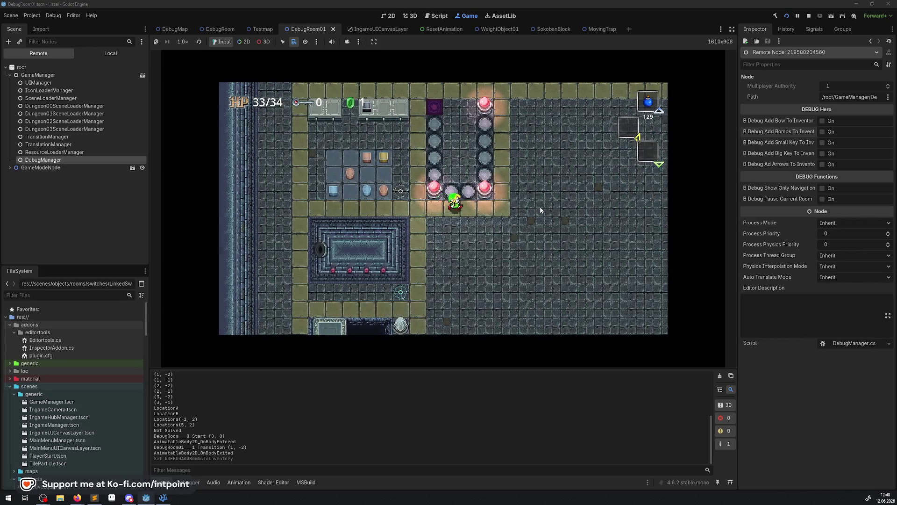
pyautogui.press('space')
pyautogui.press('Down')
pyautogui.press('Right')
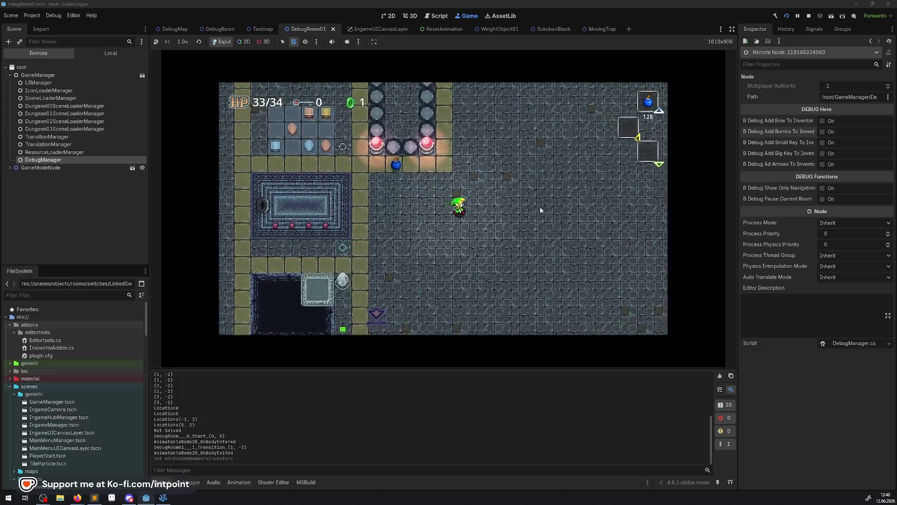
pyautogui.press('Up')
pyautogui.press('Right')
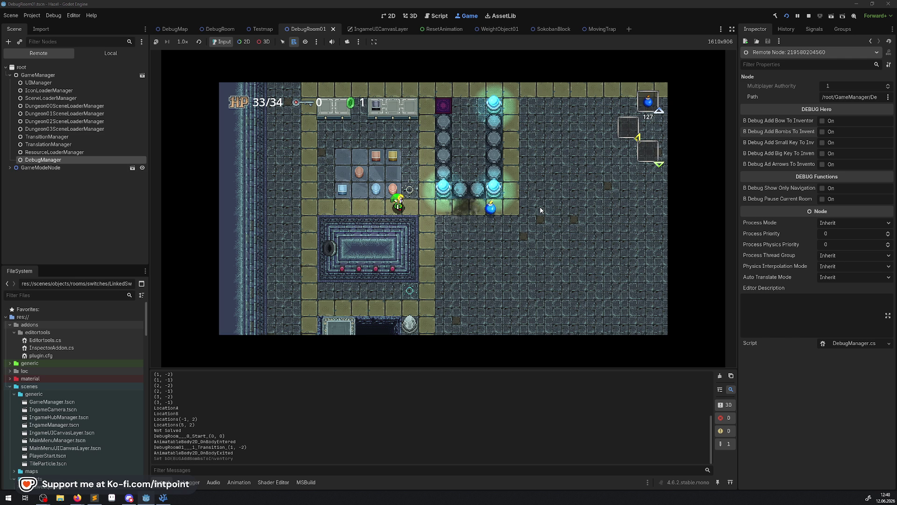
pyautogui.press('Right')
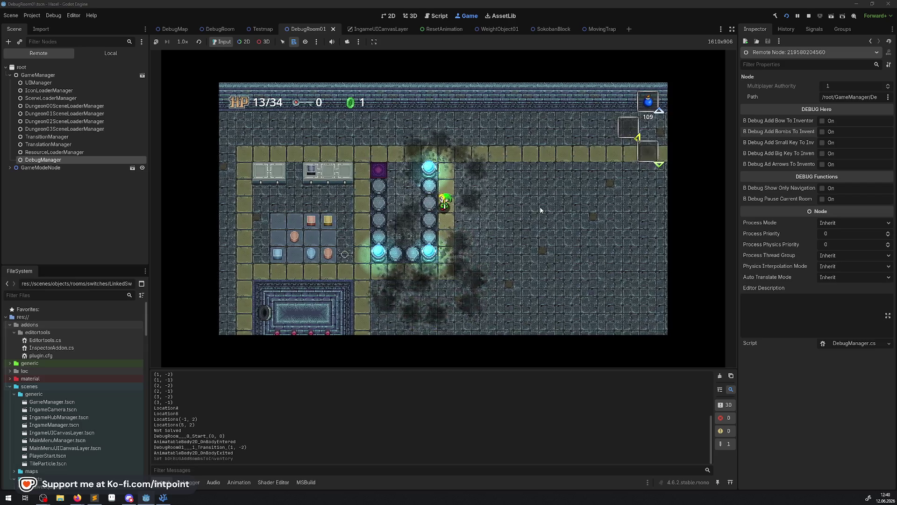
# Drop another bomb with X, then step the hero onto, off and back onto the cyan switch
pyautogui.press('Down')
pyautogui.press('x')
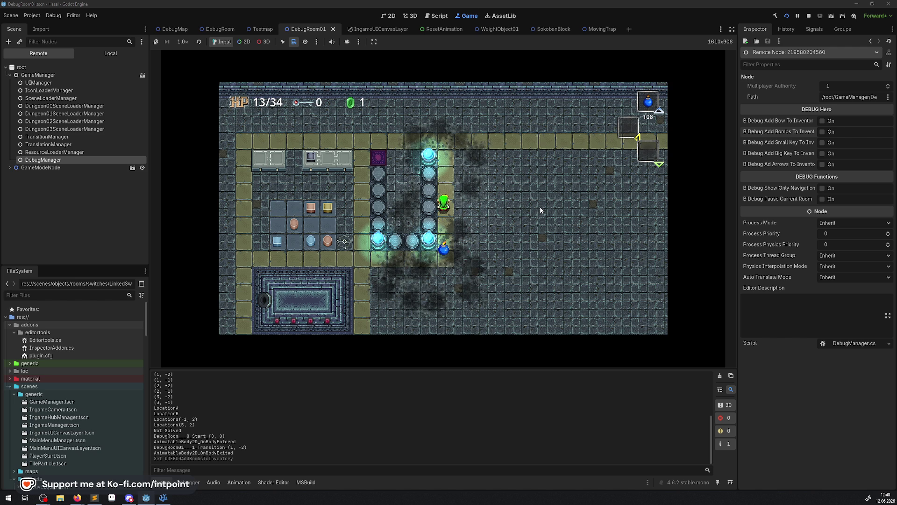
pyautogui.press('Down')
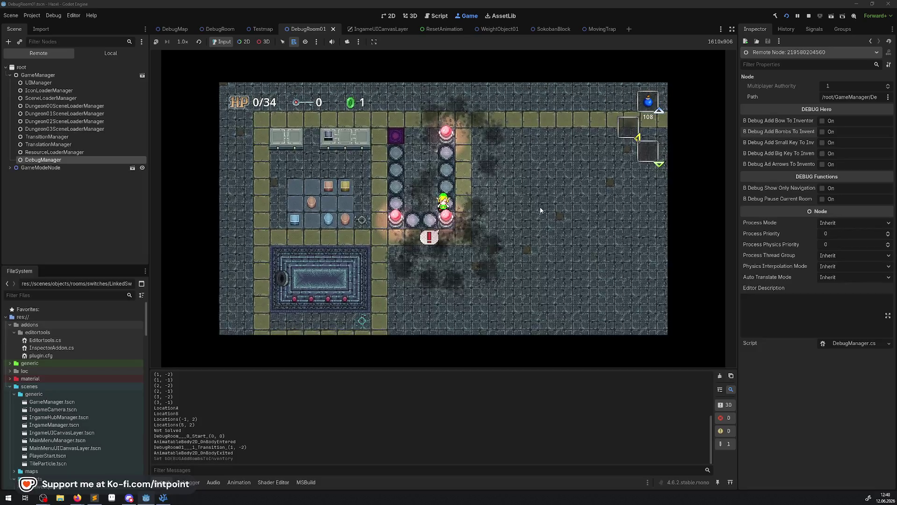
pyautogui.press('Left')
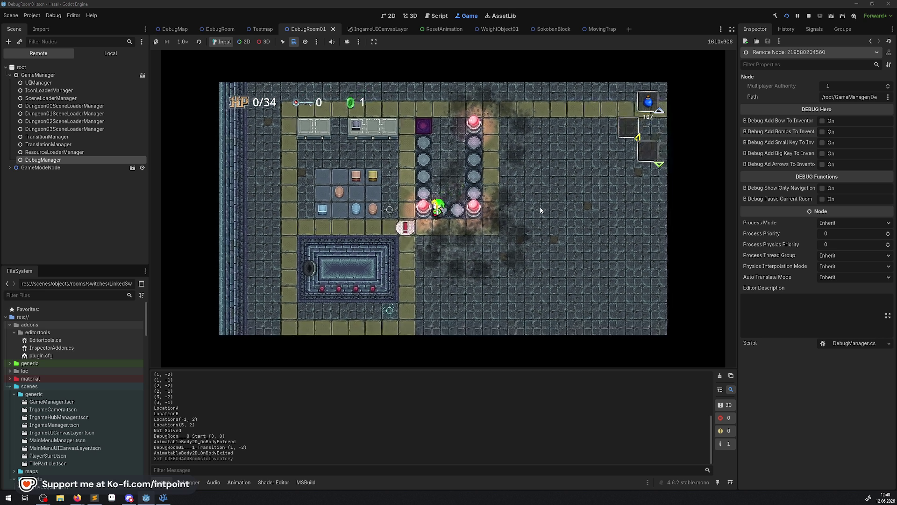
pyautogui.press('Left')
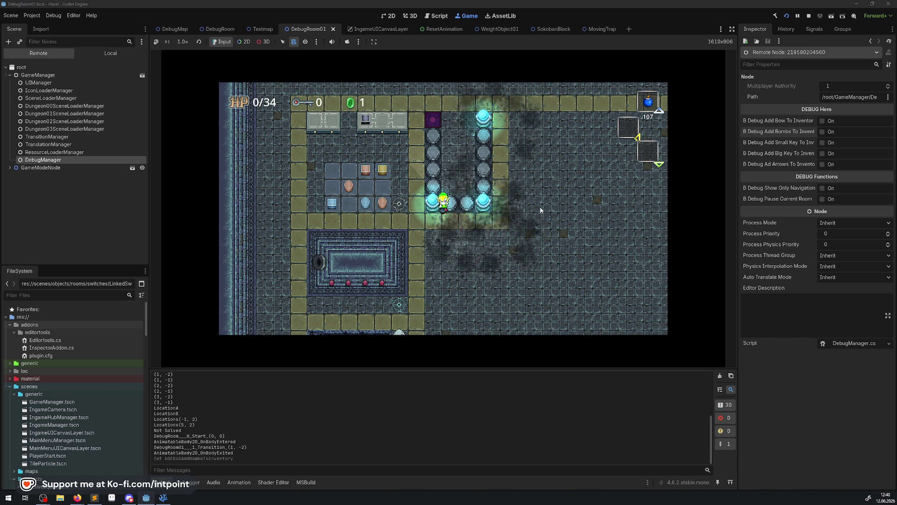
pyautogui.press('Left')
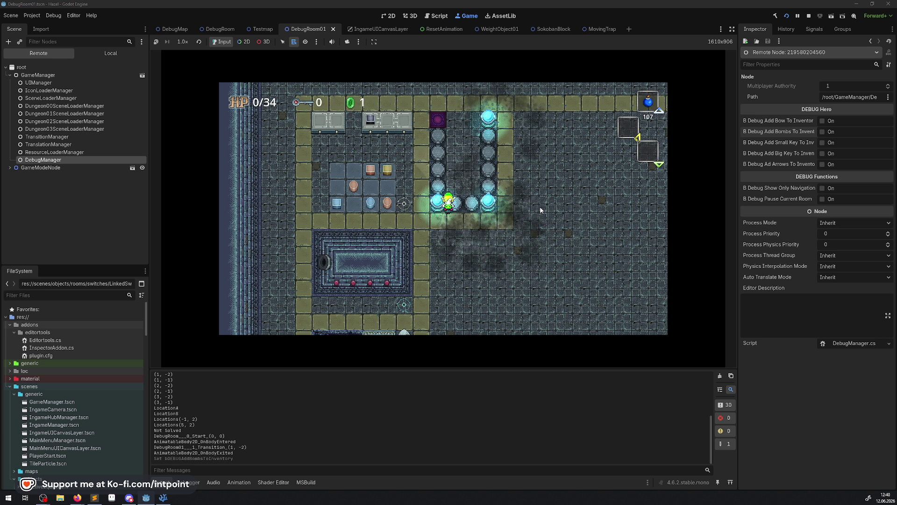
pyautogui.press('Right')
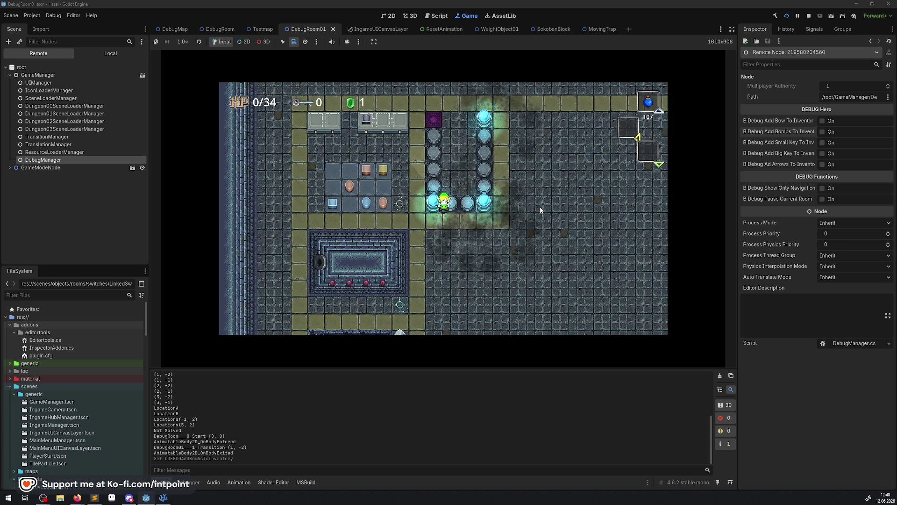
pyautogui.press('Left')
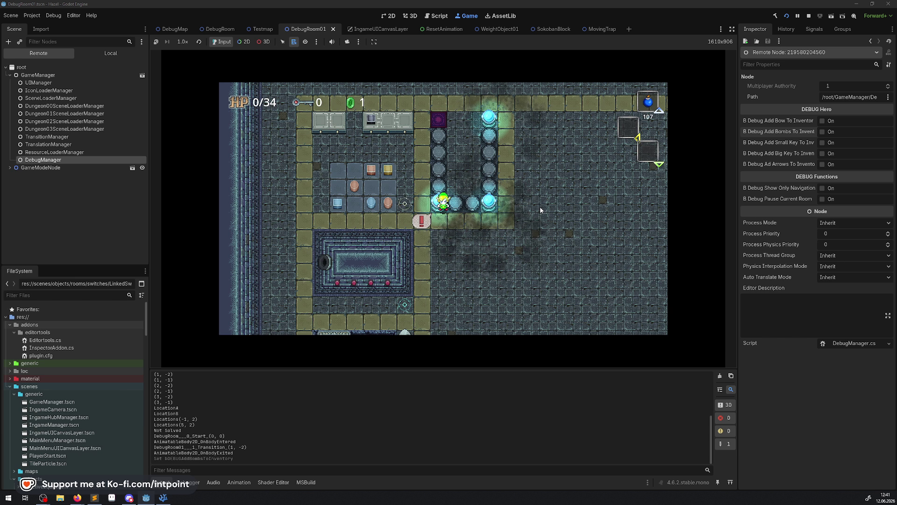
# Walk the hero past the switch columns, up to the purple switch, along the top row, and down the right column
pyautogui.press('Right')
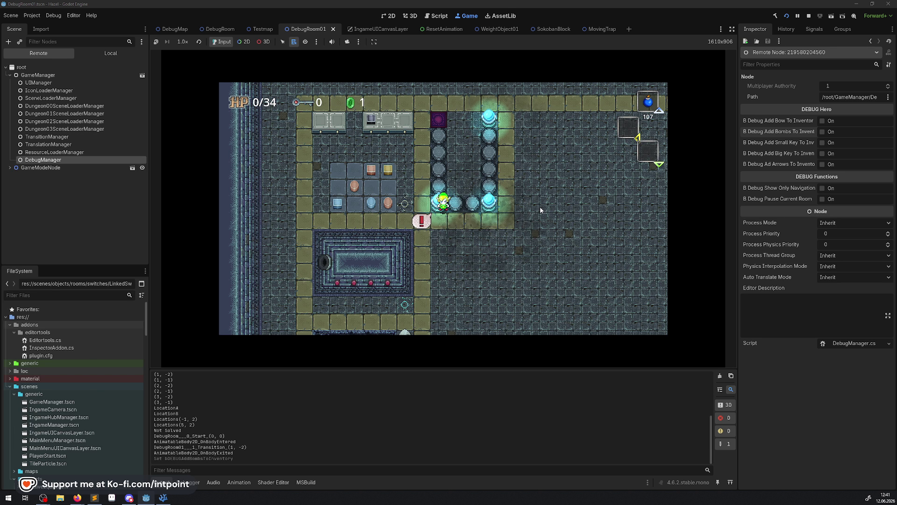
pyautogui.press('Right')
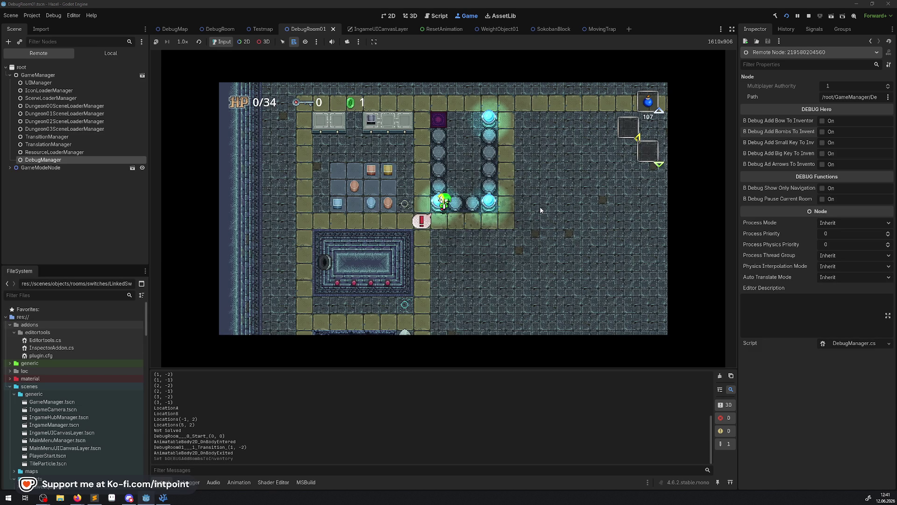
pyautogui.press('Down')
pyautogui.press('Right')
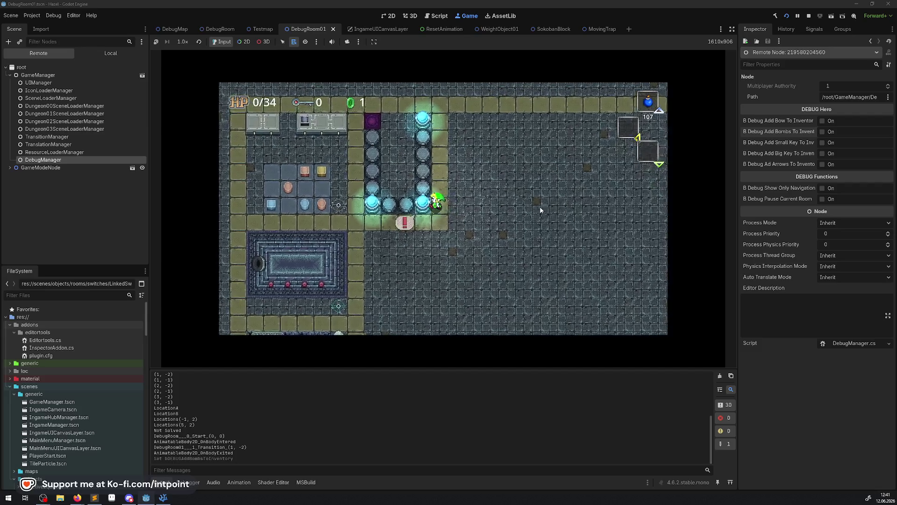
pyautogui.press('Up')
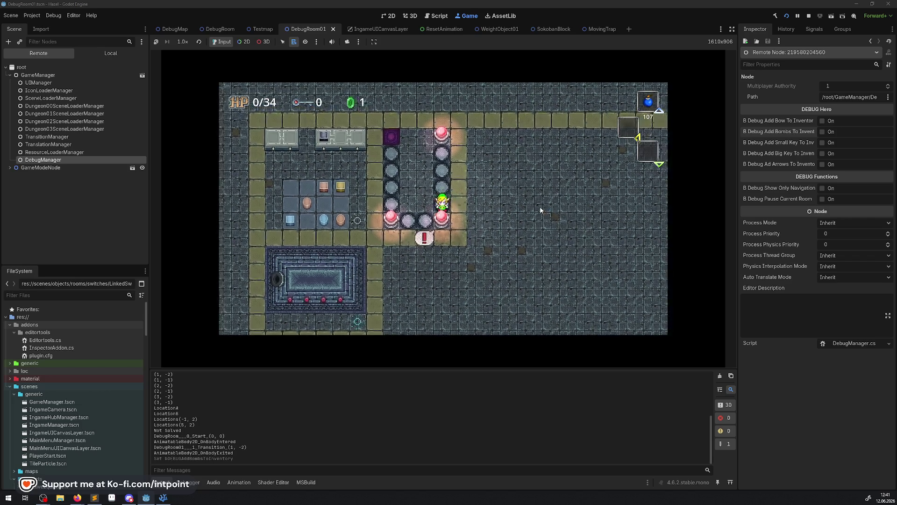
pyautogui.press('Right')
pyautogui.press('Down')
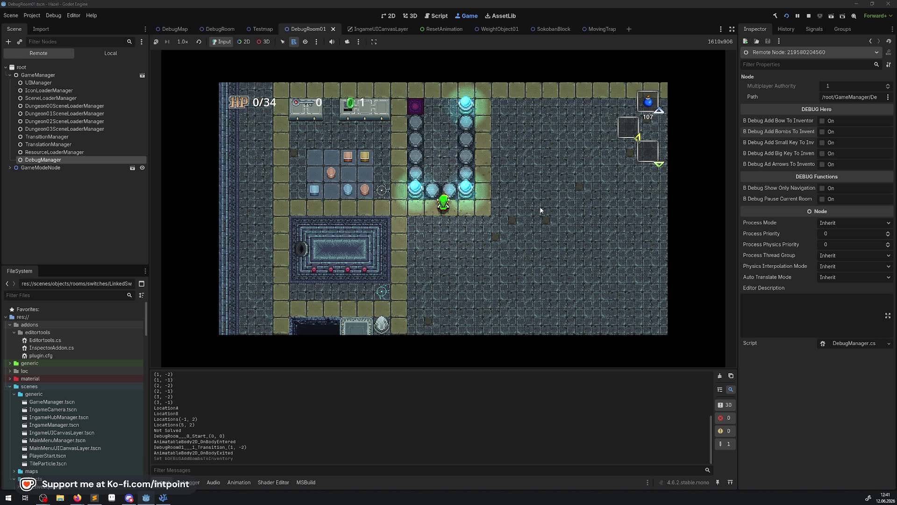
pyautogui.press('Left')
pyautogui.press('Up')
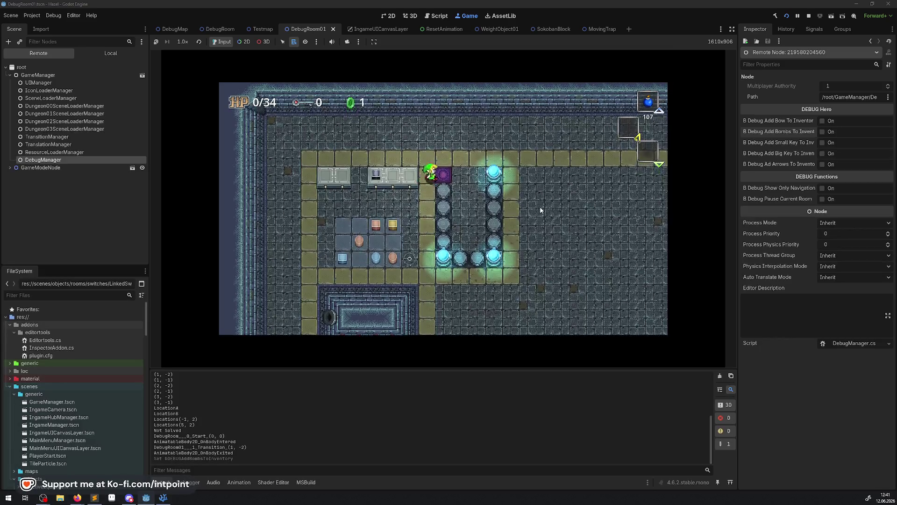
pyautogui.press('Right')
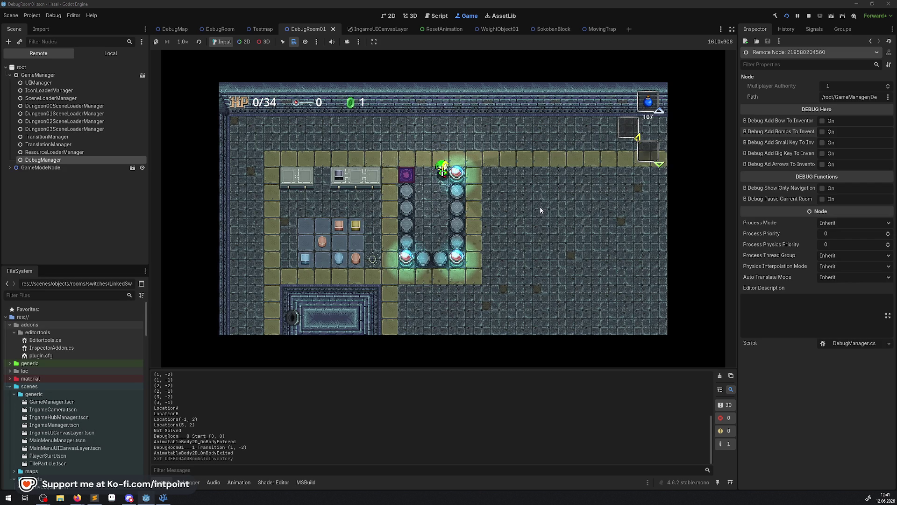
pyautogui.press('Down')
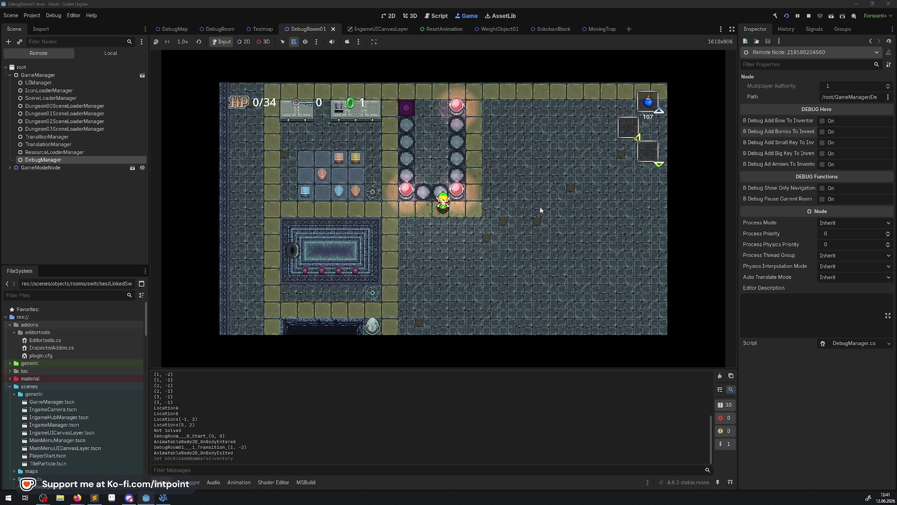
# Move the hero up onto the switch-orb column and step off and back onto the linked switch twice
pyautogui.press('Right')
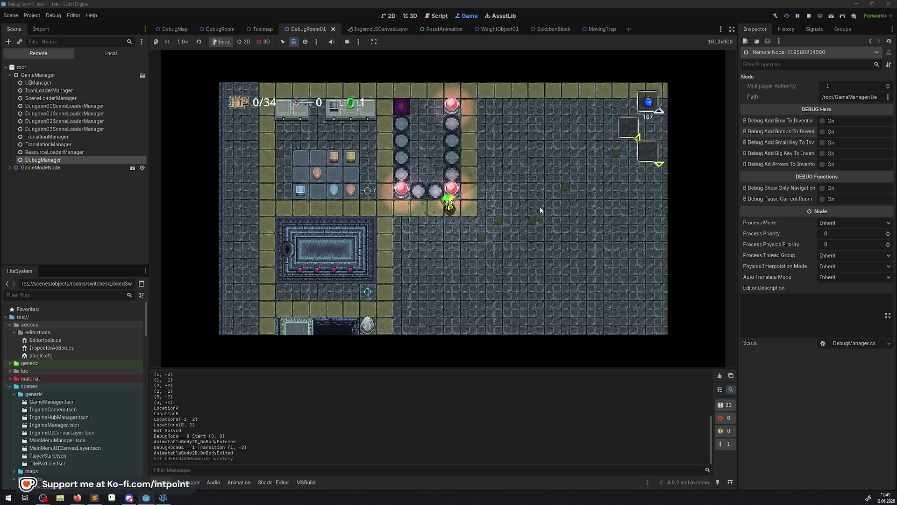
pyautogui.press('Up')
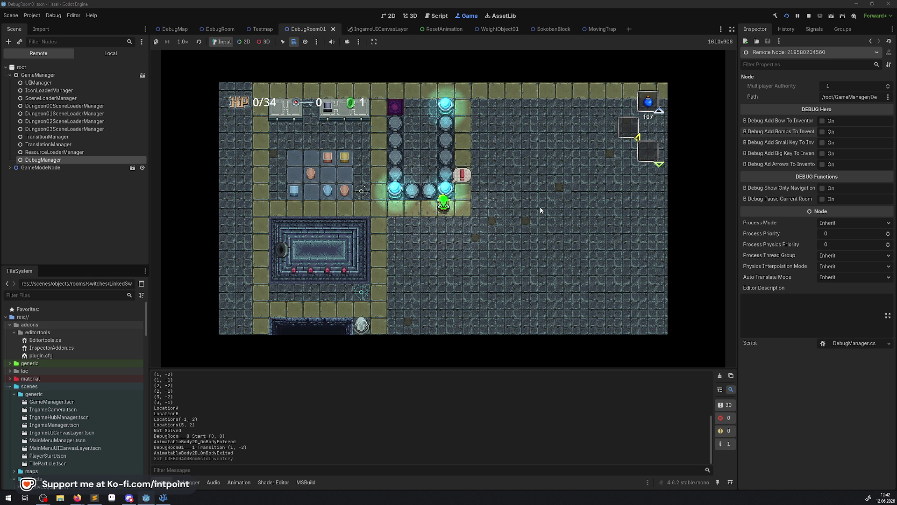
pyautogui.press('Up')
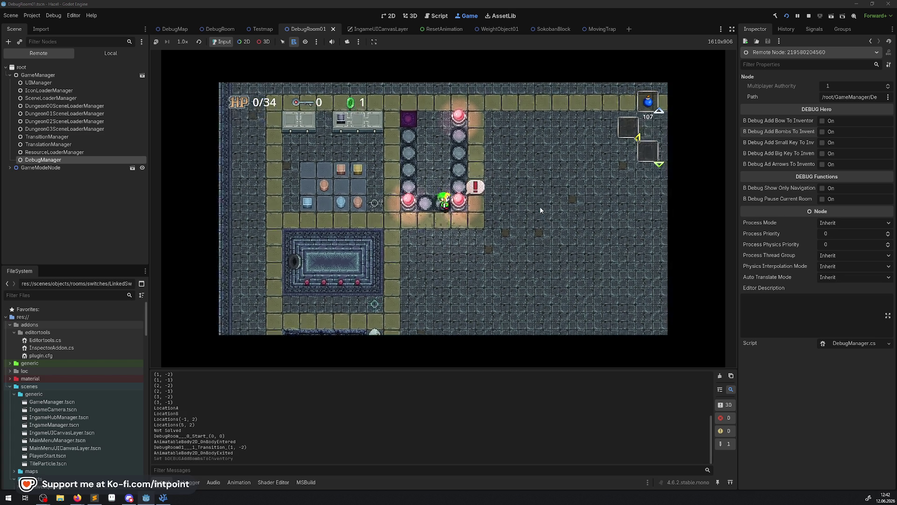
pyautogui.press('Right')
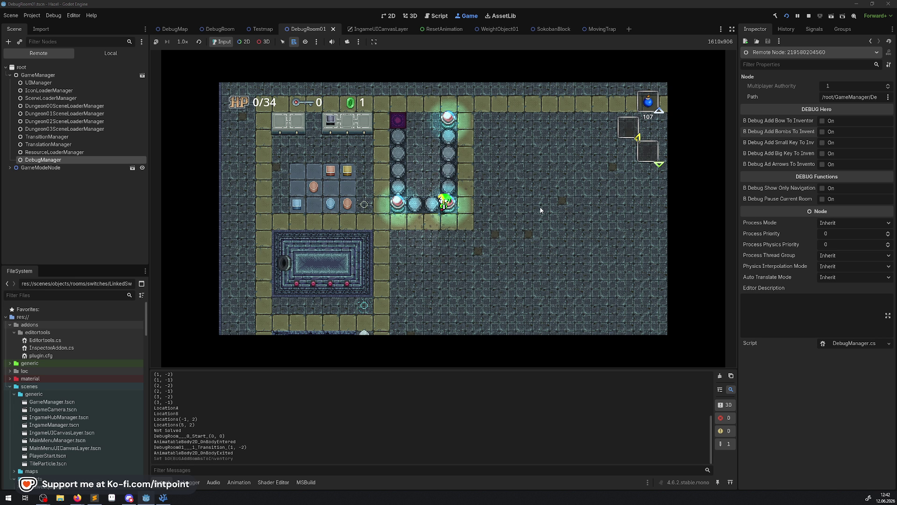
pyautogui.press('Left')
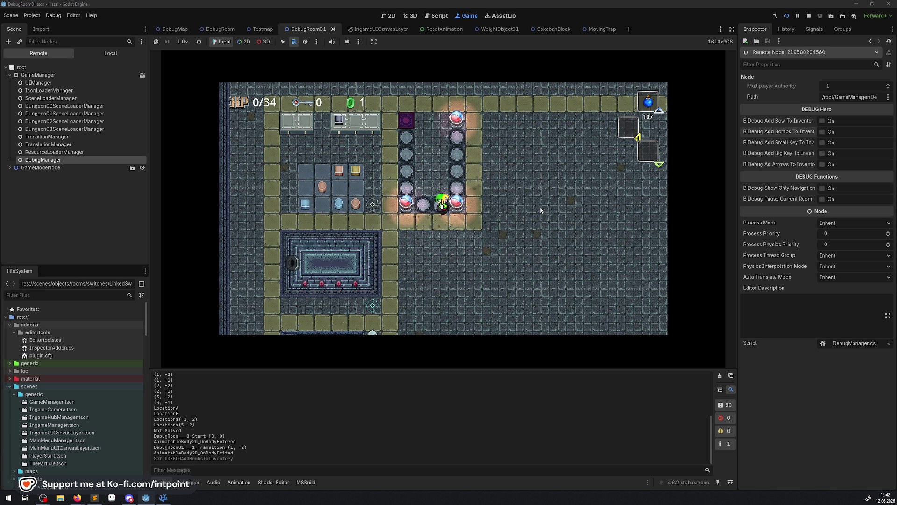
pyautogui.press('Right')
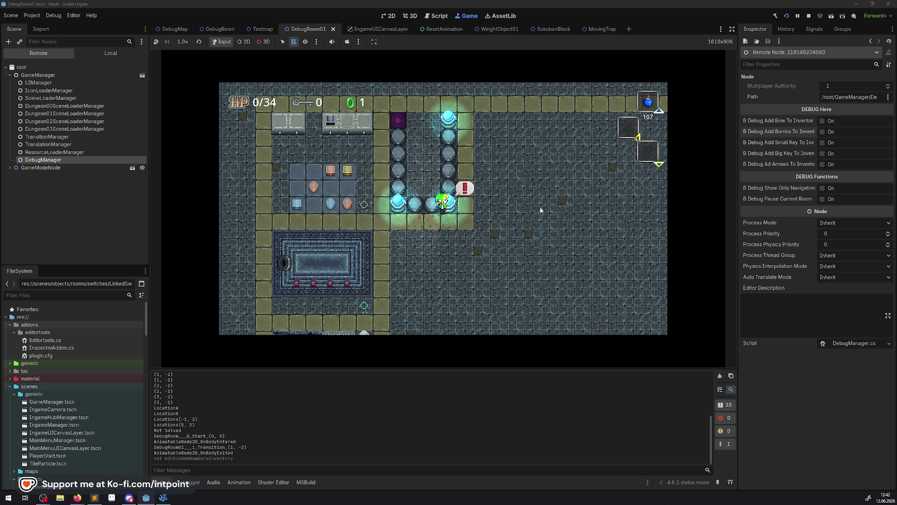
pyautogui.press('Right')
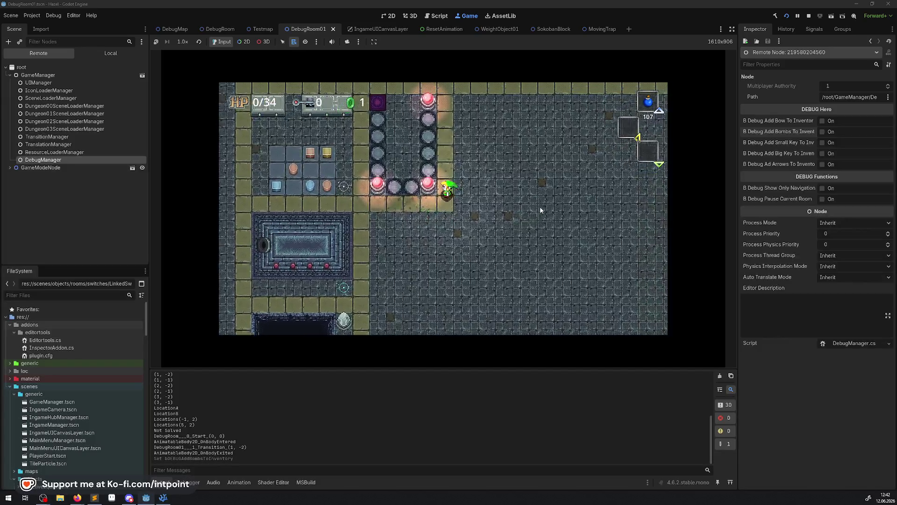
pyautogui.press('Left')
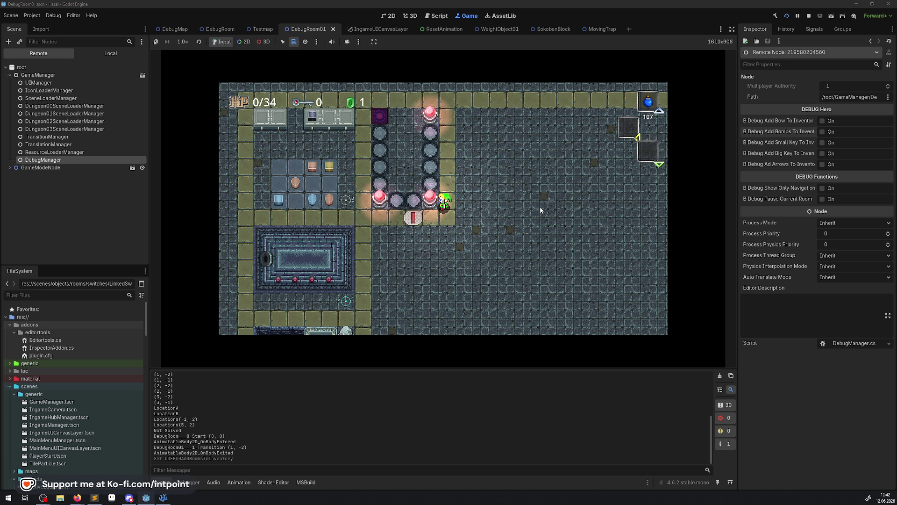
# Walk the hero down and left below the orb row until the orbs glow cyan
pyautogui.press('Down')
pyautogui.press('Left')
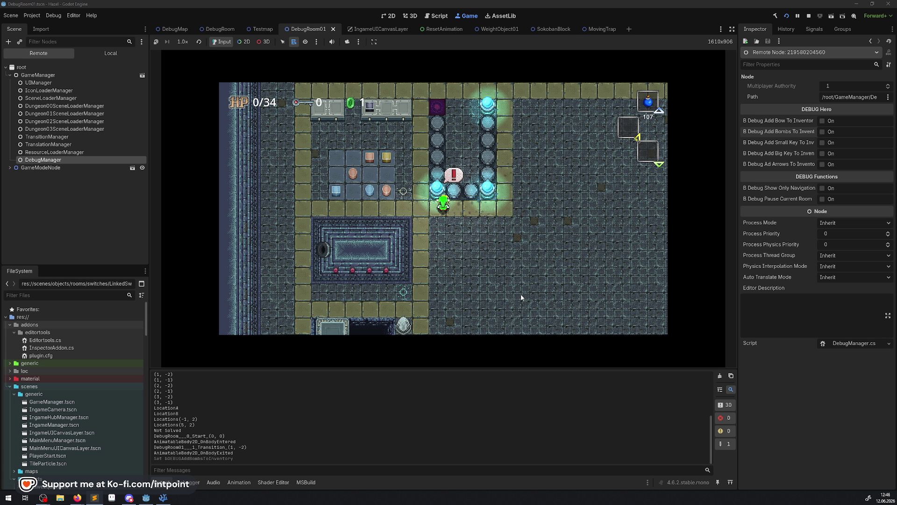
# Walk the hero down-right and then up-right through the dungeon, then stop the game with F8
pyautogui.press('Down')
pyautogui.press('Right')
pyautogui.press('Up')
pyautogui.press('Right')
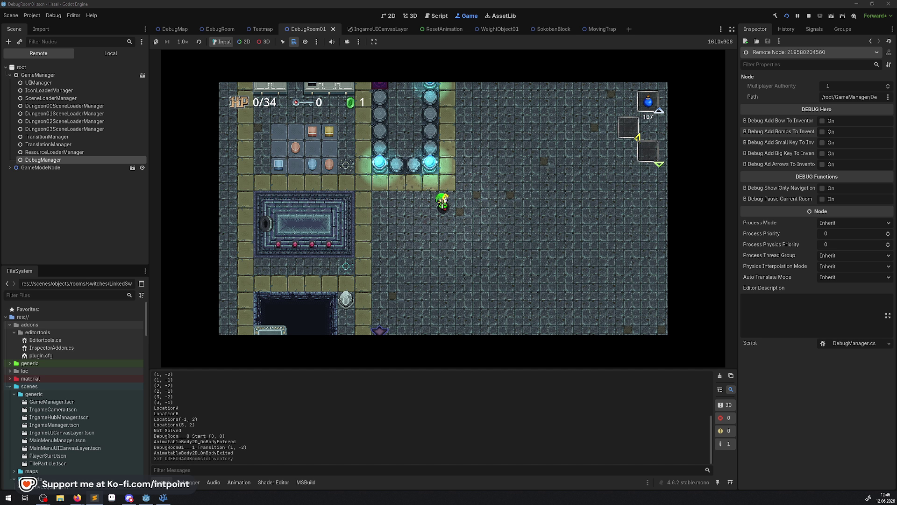
pyautogui.press('F8')
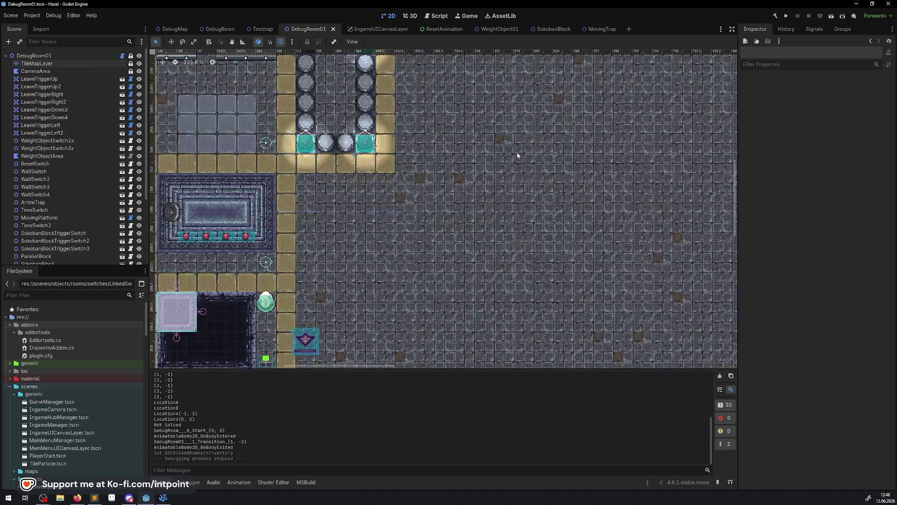
# Select LinkedSwitch3 in the room to view its size-0 Linked List and LinkedSwitch.cs script
pyautogui.click(360, 141)
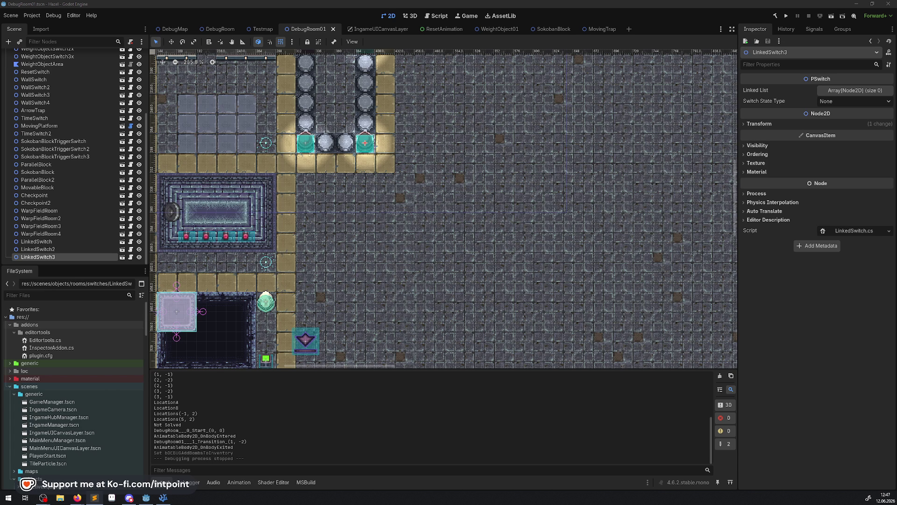
pyautogui.hotkey('alt', 'Tab')
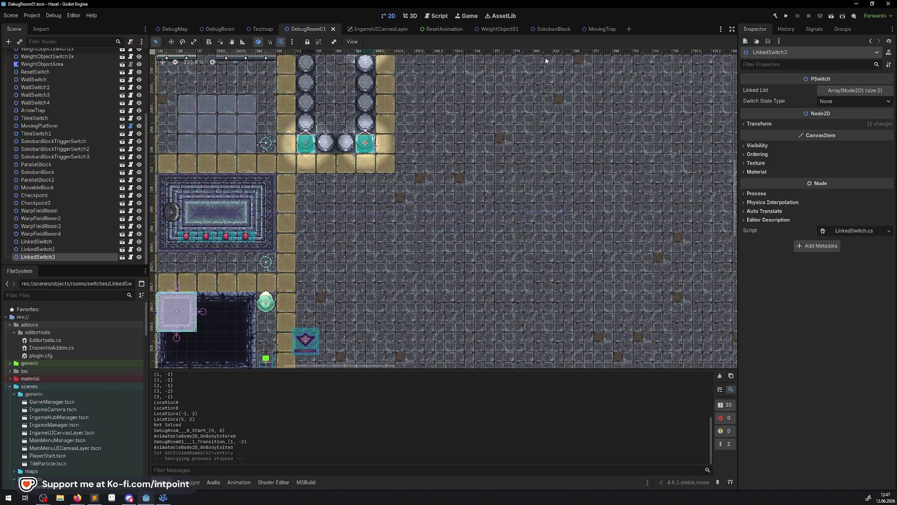
# Open the LinkedSwitch scene and compare the Ordering settings of StaticBody2D and SwitchSprite
pyautogui.click(121, 257)
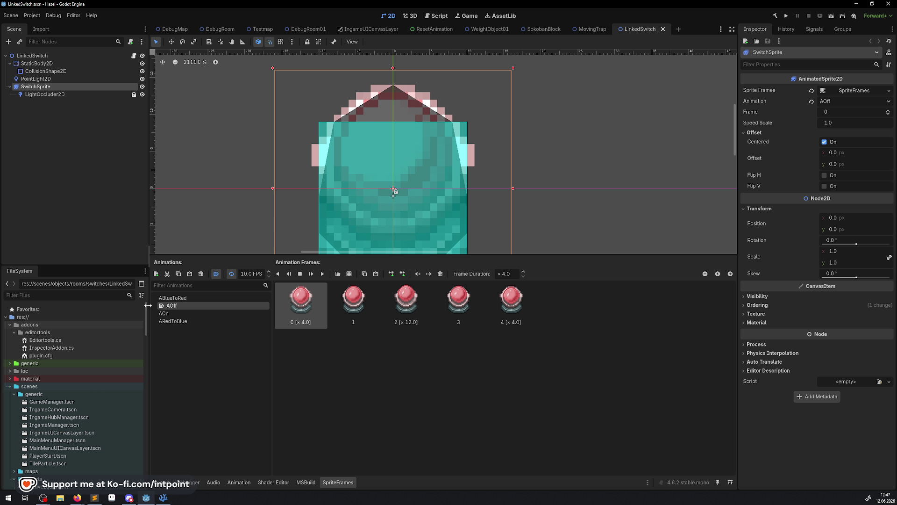
pyautogui.click(124, 66)
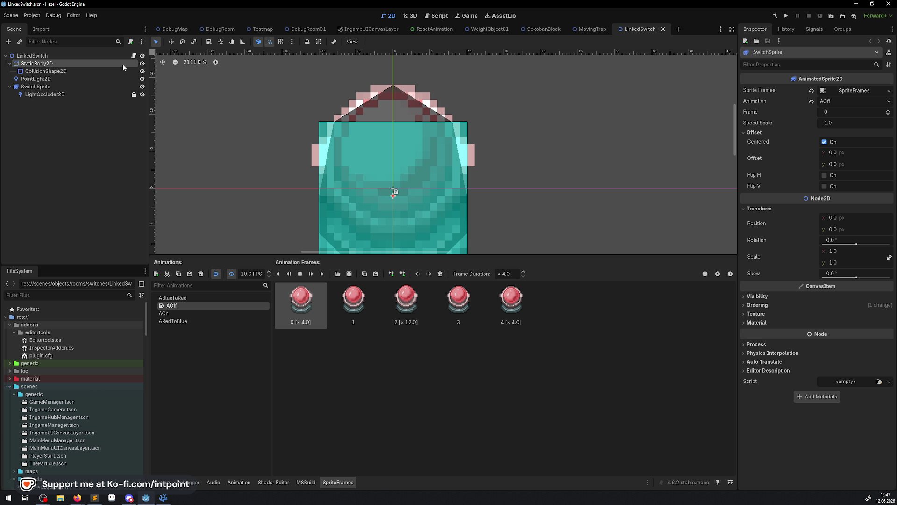
pyautogui.click(756, 360)
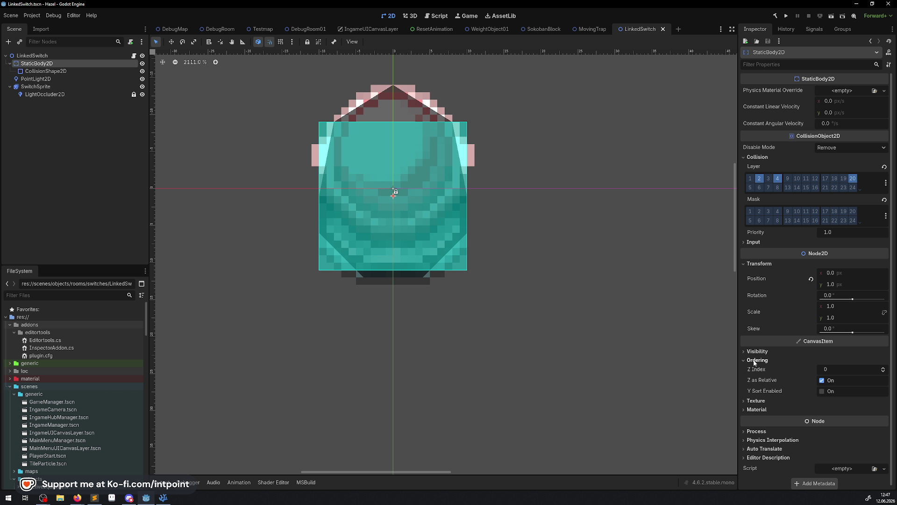
pyautogui.click(69, 85)
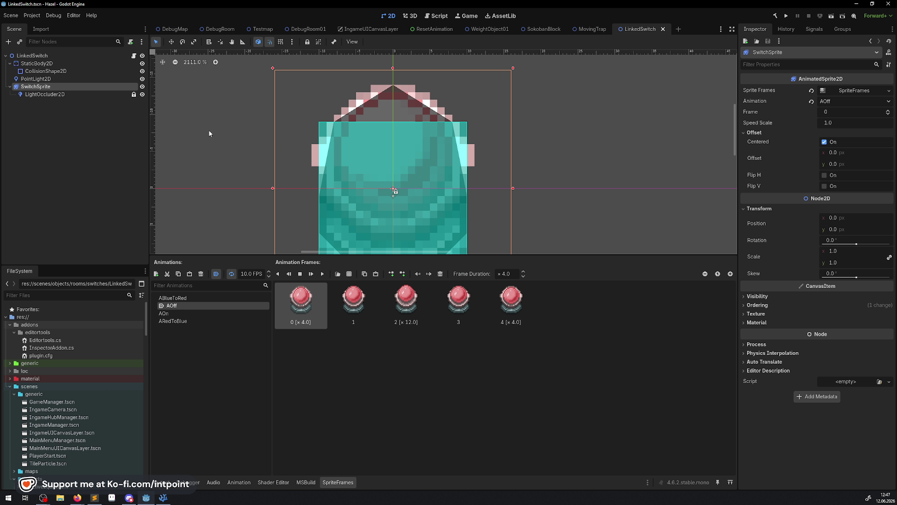
pyautogui.click(755, 306)
pyautogui.click(753, 307)
# Try a lower Z Index and Z as Relative off on StaticBody2D, revert to 0 and on, and save
pyautogui.click(77, 63)
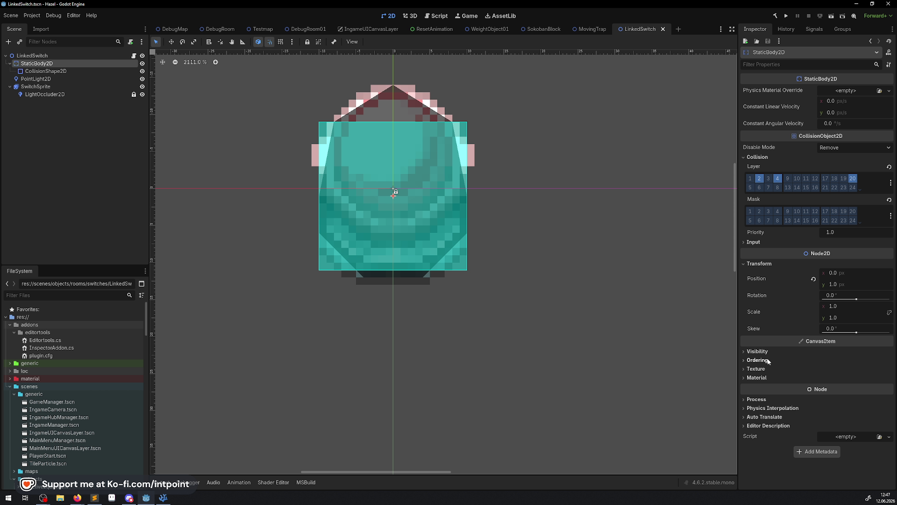
pyautogui.click(765, 361)
pyautogui.moveTo(830, 373); pyautogui.dragTo(817, 373)
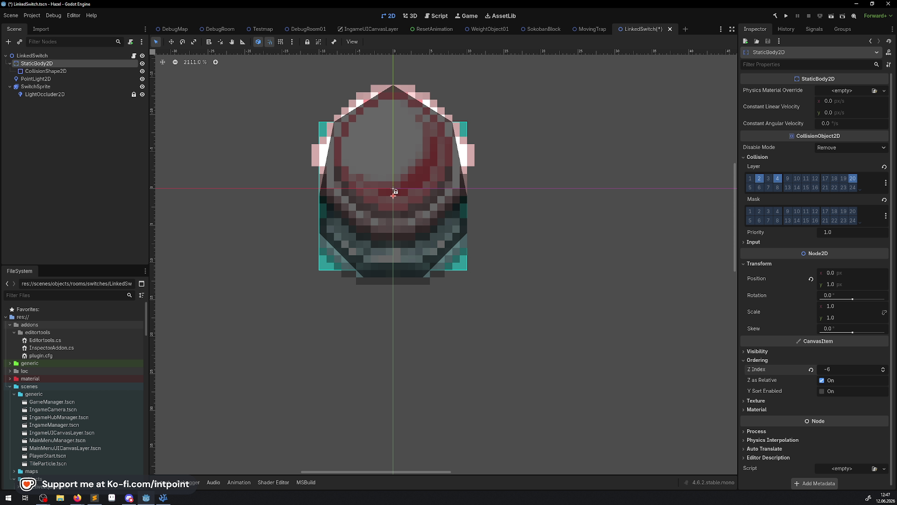
pyautogui.click(831, 370)
pyautogui.write('0')
pyautogui.press('Return')
pyautogui.hotkey('ctrl', 's')
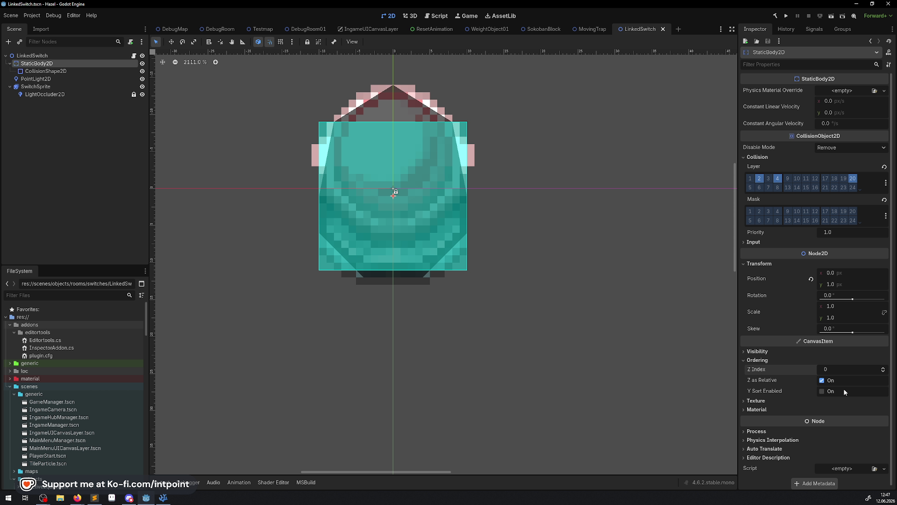
pyautogui.click(822, 380)
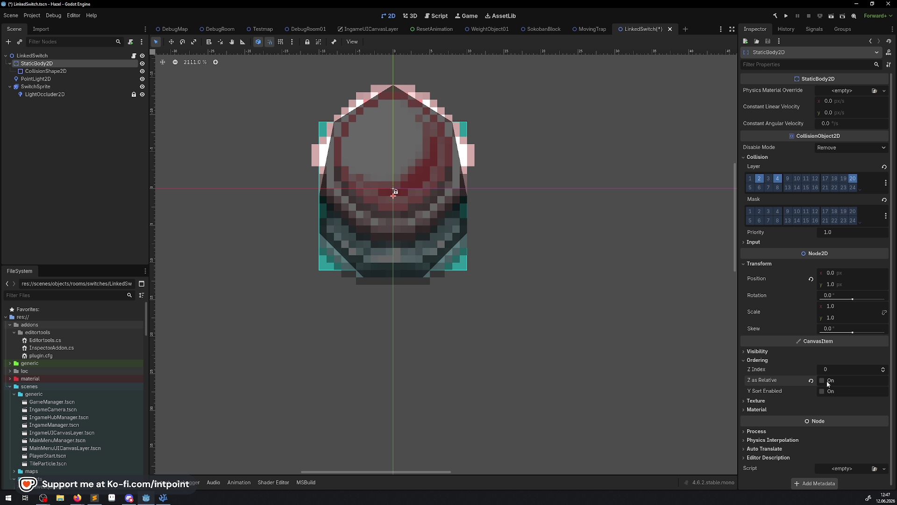
pyautogui.click(828, 382)
pyautogui.hotkey('ctrl', 's')
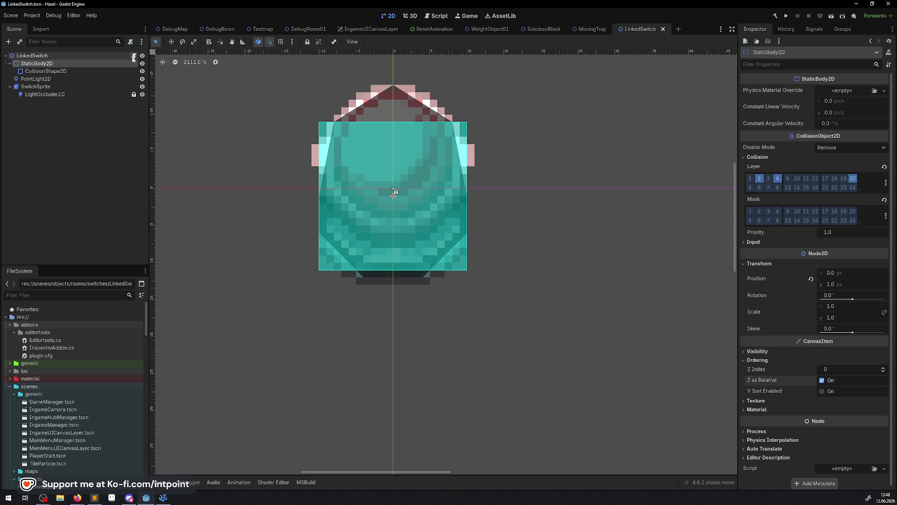
pyautogui.click(134, 56)
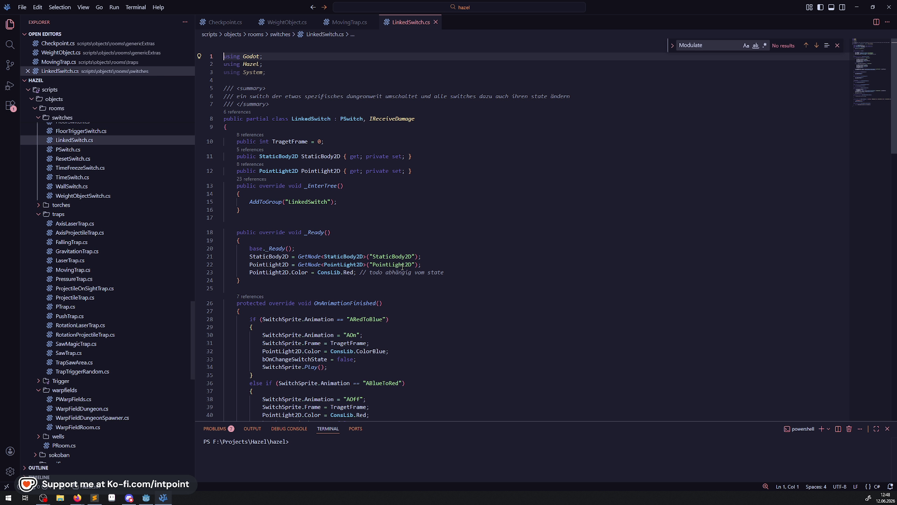
# Add a blank line after the PointLight2D property declarations and save LinkedSwitch.cs
pyautogui.click(333, 170)
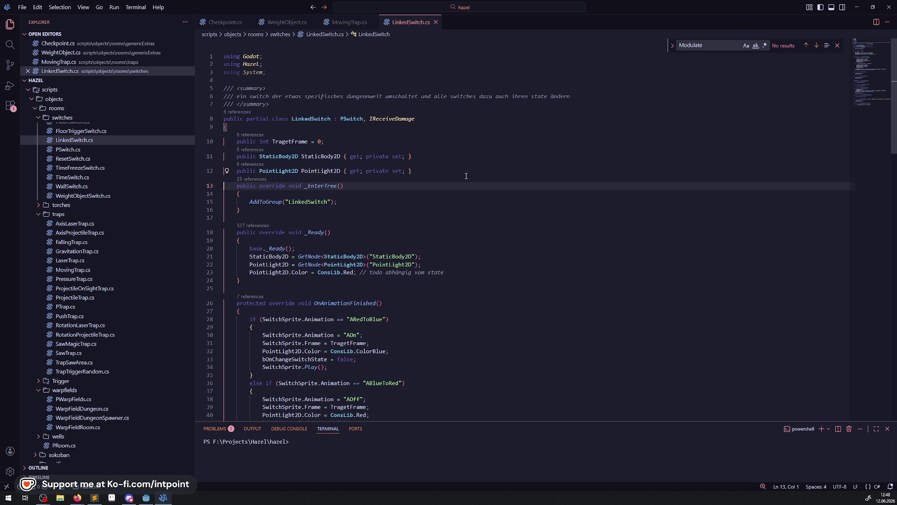
pyautogui.click(464, 174)
pyautogui.press('Return')
pyautogui.hotkey('ctrl', 's')
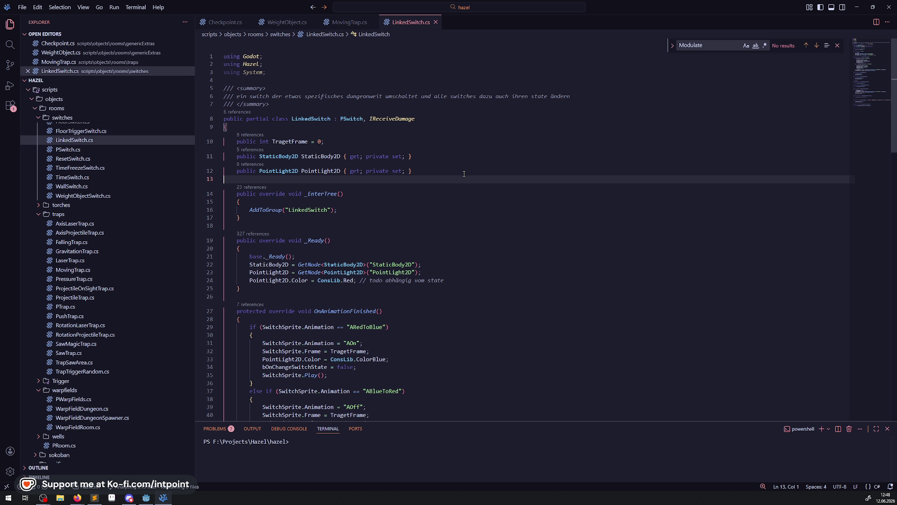
# Replace the todo comment on line 24 with '// off ist standard' and save
pyautogui.scroll(-5, 393, 248)
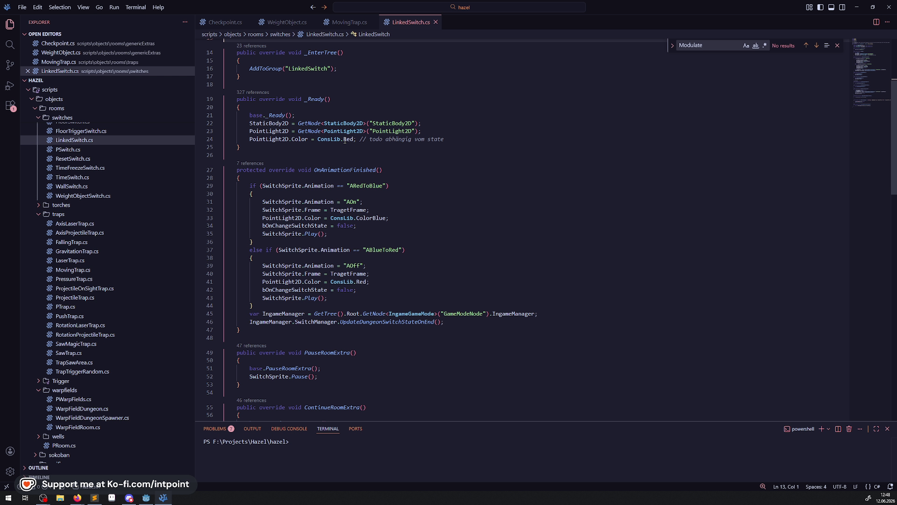
pyautogui.click(360, 140)
pyautogui.hotkey('shift', 'End')
pyautogui.press('BackSpace')
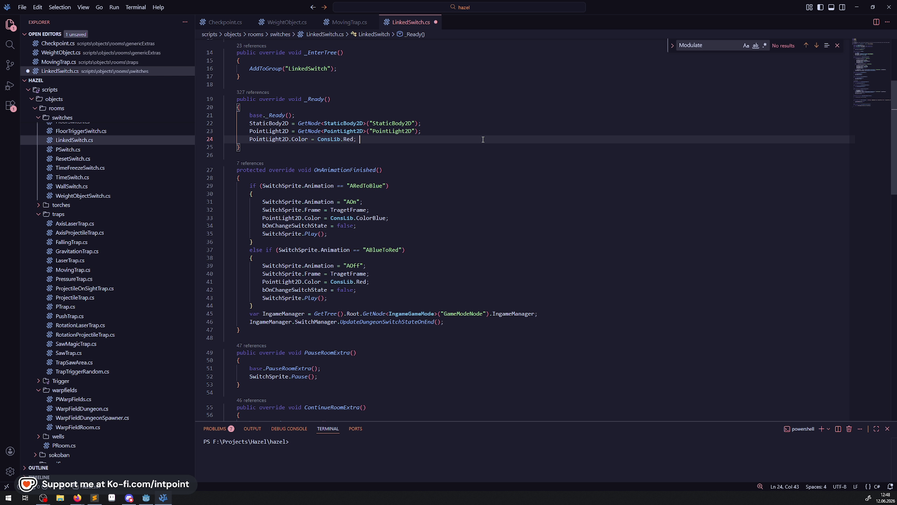
pyautogui.write('// off ist standard')
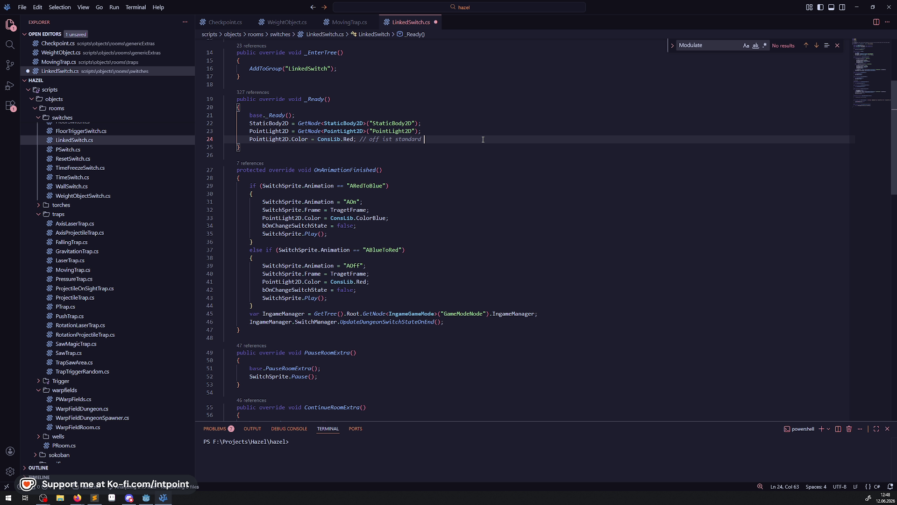
pyautogui.hotkey('ctrl', 's')
# Review the ARedToBlue animation check and the SwitchSprite.Pause() line in PauseRoomExtra
pyautogui.scroll(-2, 468, 128)
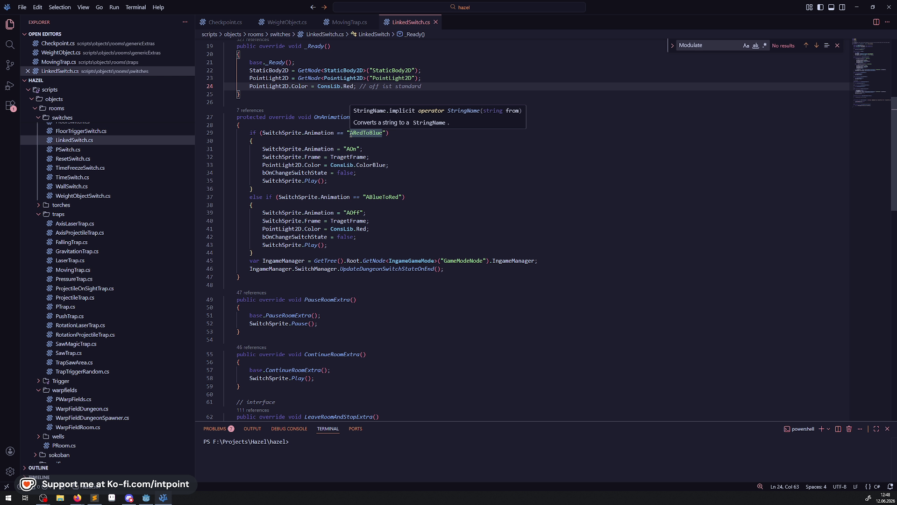
pyautogui.click(350, 133)
pyautogui.moveTo(350, 133); pyautogui.dragTo(377, 133)
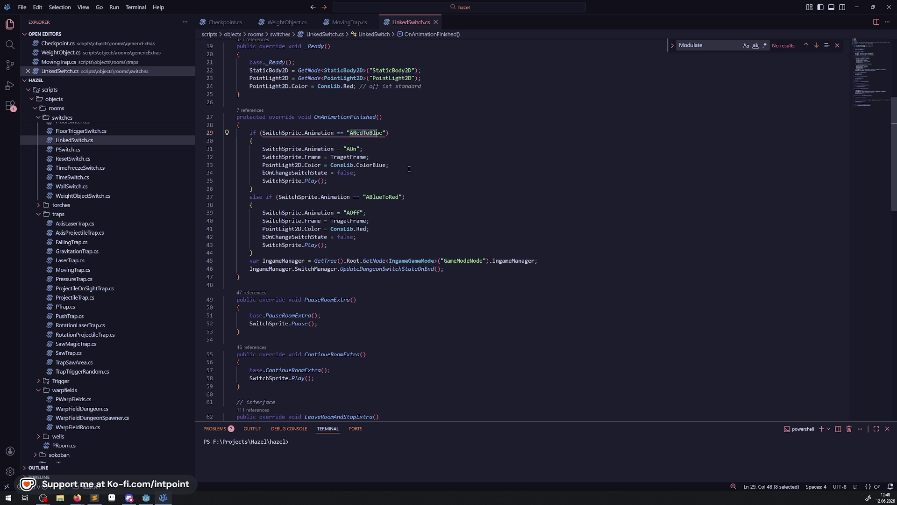
pyautogui.press('Down')
pyautogui.press('Down')
pyautogui.press('Down')
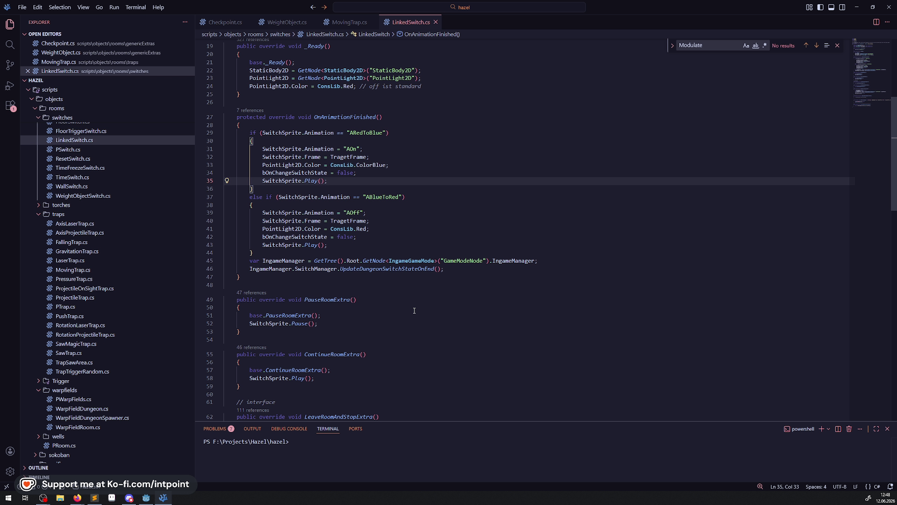
pyautogui.scroll(-2, 414, 310)
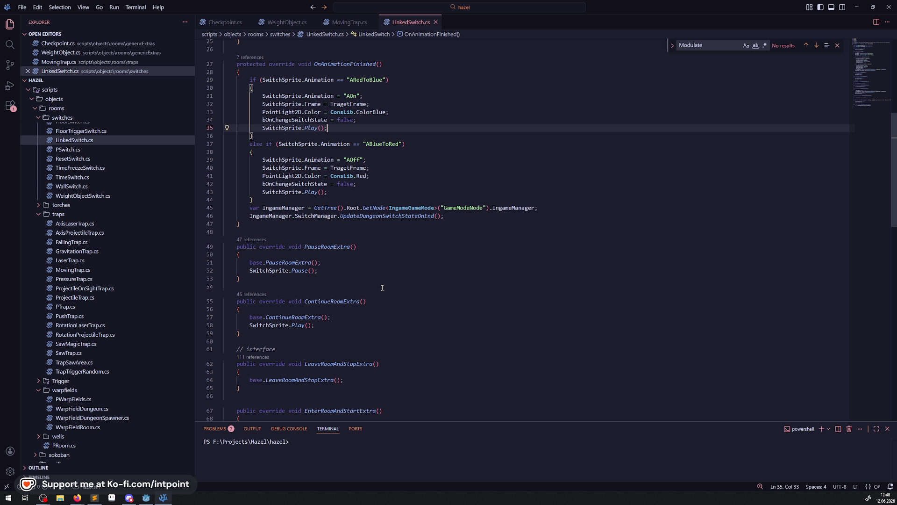
pyautogui.click(322, 272)
pyautogui.doubleClick(289, 263)
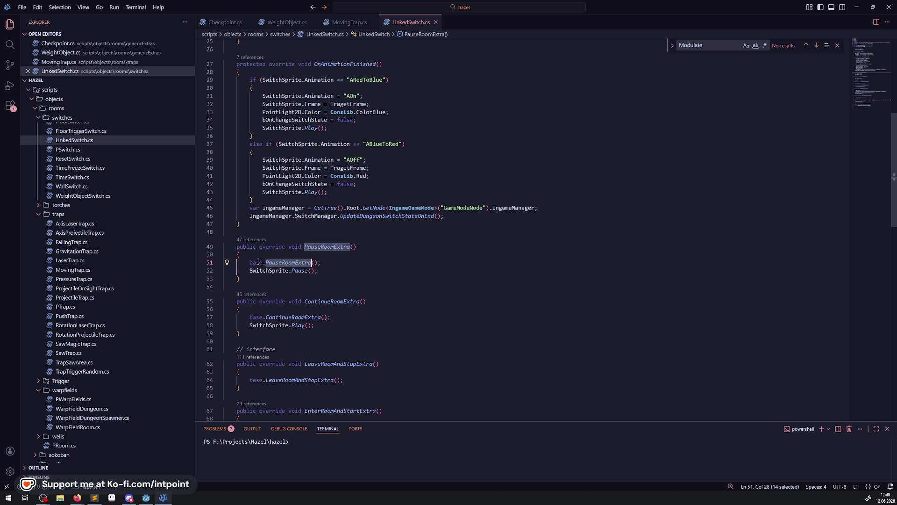
pyautogui.moveTo(333, 269); pyautogui.dragTo(259, 271)
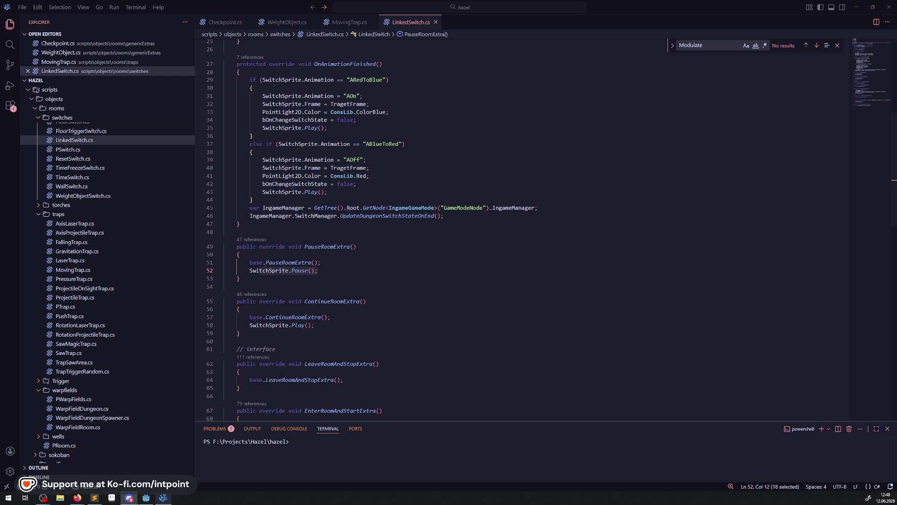
# Back in the script, select the LeaveRoomAndStopExtra and EnterRoomAndStartExtra overrides below ContinueRoomExtra
pyautogui.click(144, 499)
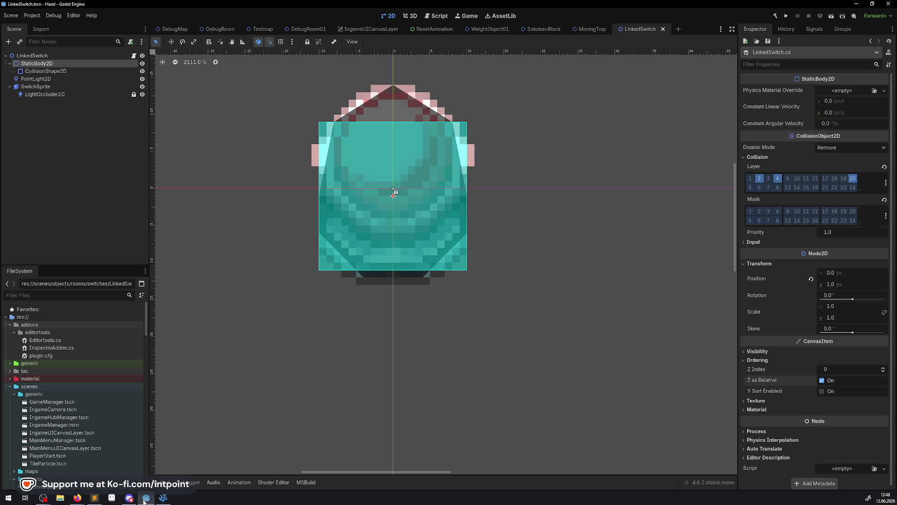
pyautogui.click(144, 499)
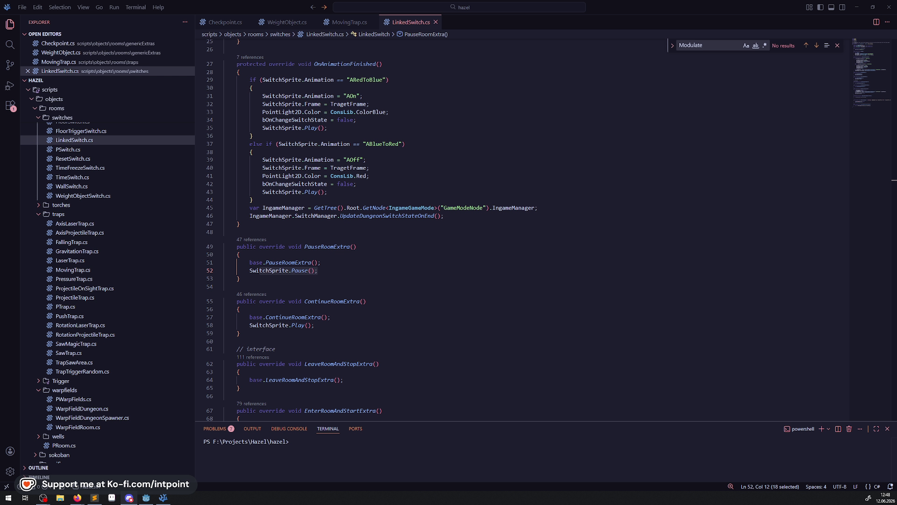
pyautogui.click(354, 295)
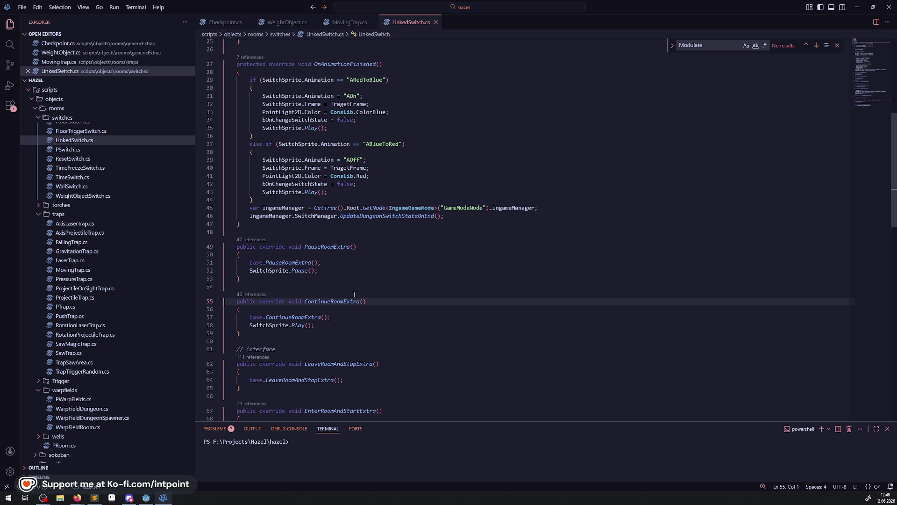
pyautogui.scroll(-3, 355, 295)
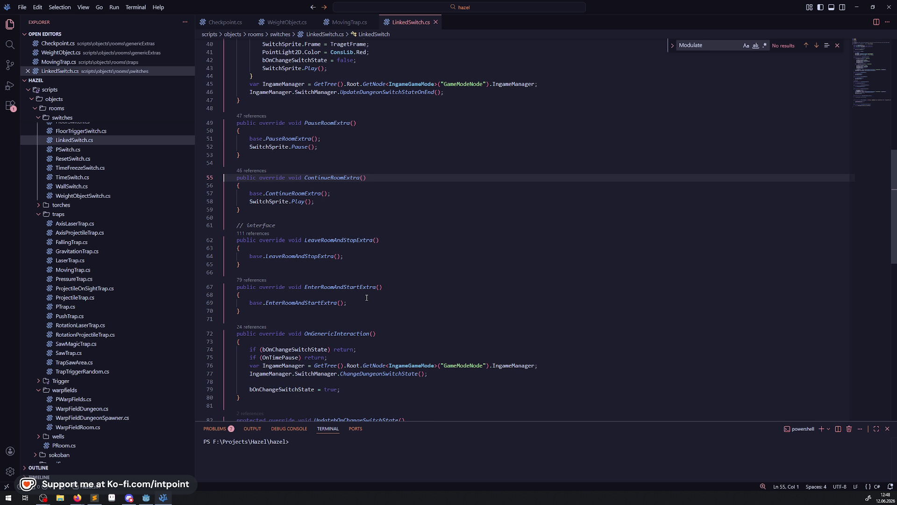
pyautogui.moveTo(297, 314); pyautogui.dragTo(214, 232)
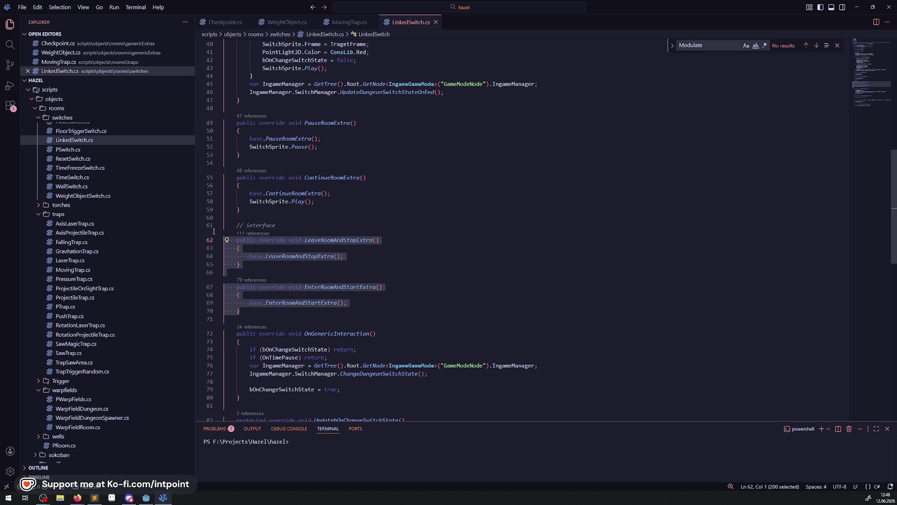
# Delete the two empty overrides, move the // interface comment above PauseRoomExtra, and save
pyautogui.press('Delete')
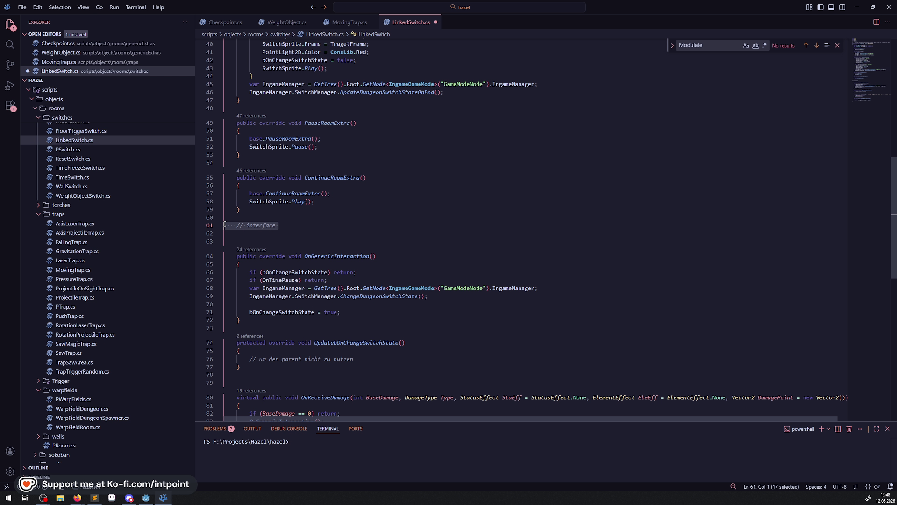
pyautogui.hotkey('ctrl', 'BackSpace')
pyautogui.hotkey('ctrl', 'BackSpace')
pyautogui.scroll(2, 260, 236)
pyautogui.click(261, 196)
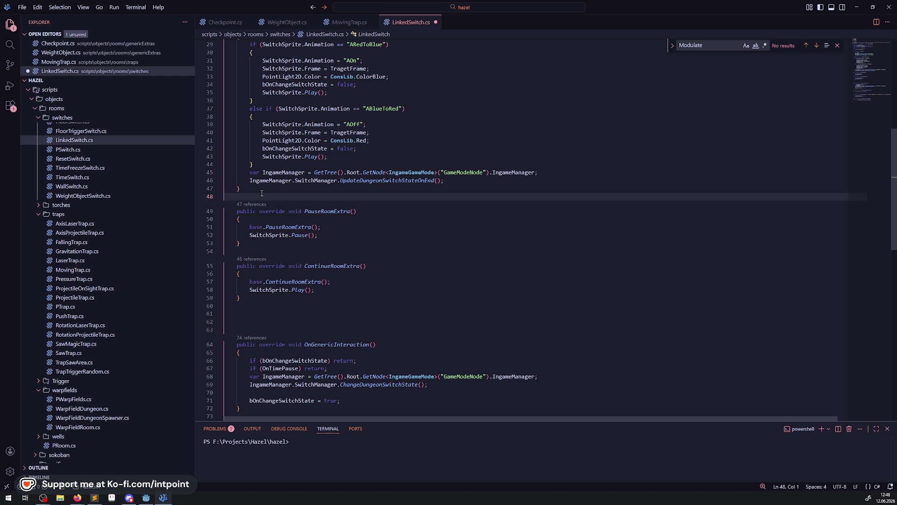
pyautogui.press('Return')
pyautogui.hotkey('ctrl', 'v')
pyautogui.hotkey('ctrl', 's')
# Remove leftover blank lines and add a blank line after OnGenericInteraction's early returns, then save
pyautogui.click(268, 338)
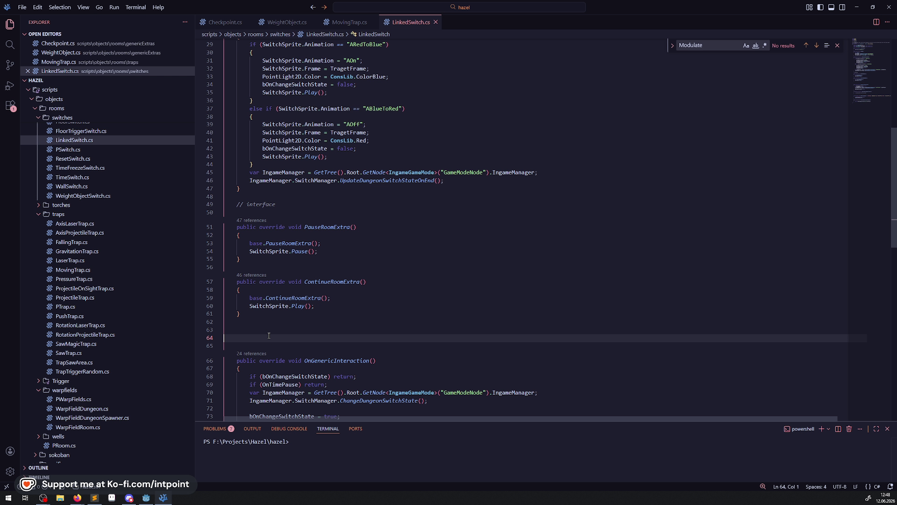
pyautogui.press('BackSpace')
pyautogui.press('BackSpace')
pyautogui.press('BackSpace')
pyautogui.scroll(-4, 313, 281)
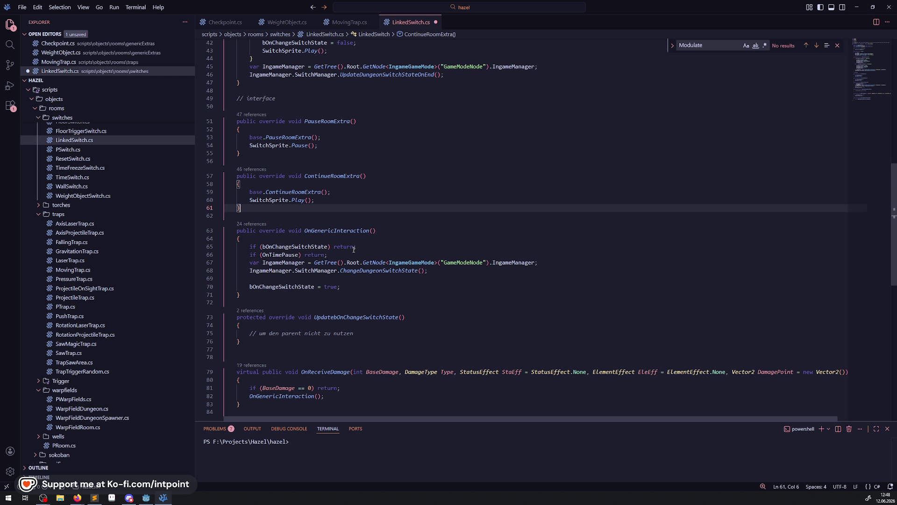
pyautogui.doubleClick(354, 231)
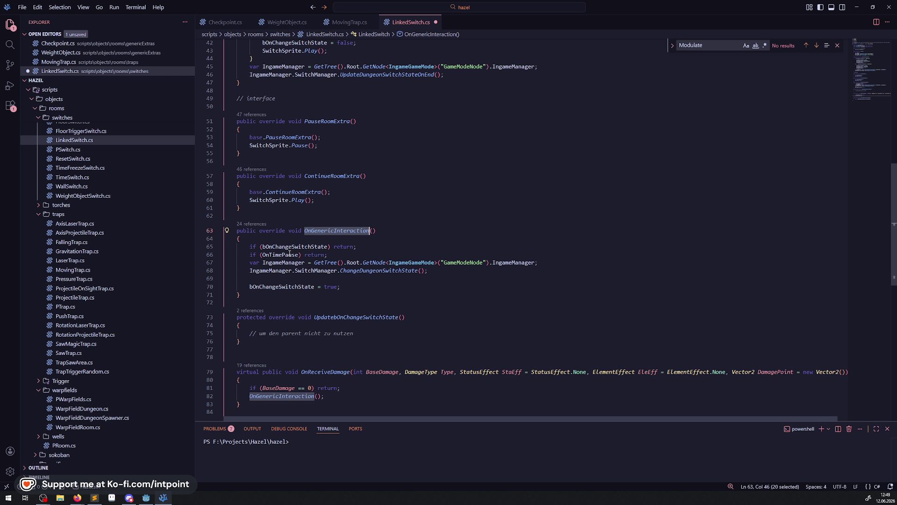
pyautogui.click(290, 253)
pyautogui.click(339, 254)
pyautogui.press('Return')
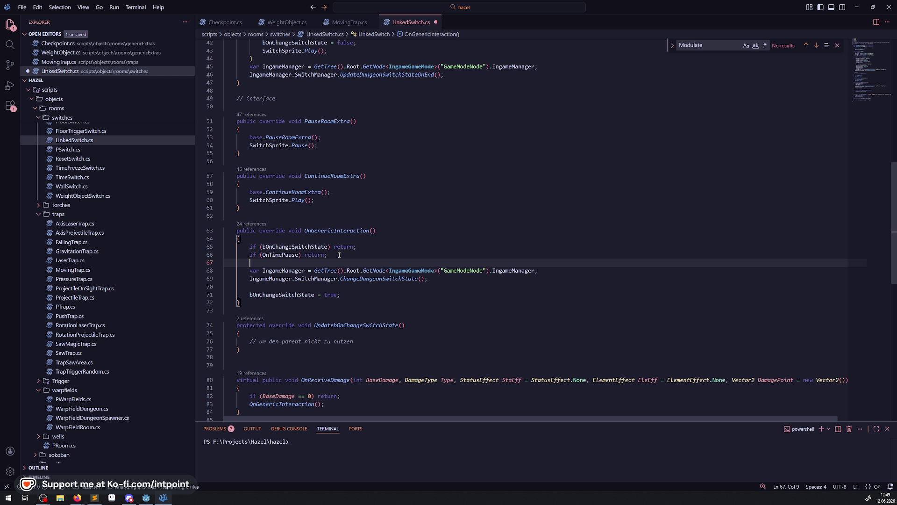
pyautogui.hotkey('ctrl', 's')
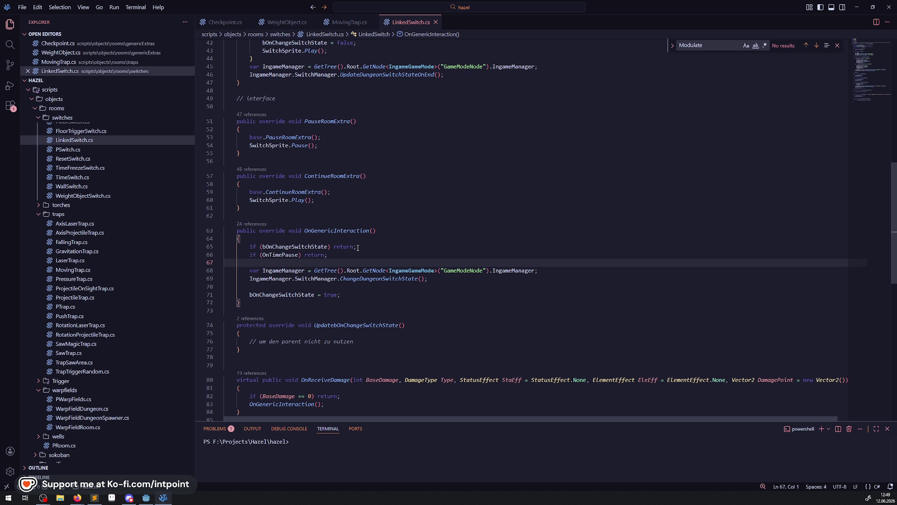
# Review the UpdatebOnChangeSwitchState comment and OnReceiveDamage's OnGenericInteraction call, then return to Godot
pyautogui.scroll(-2, 413, 302)
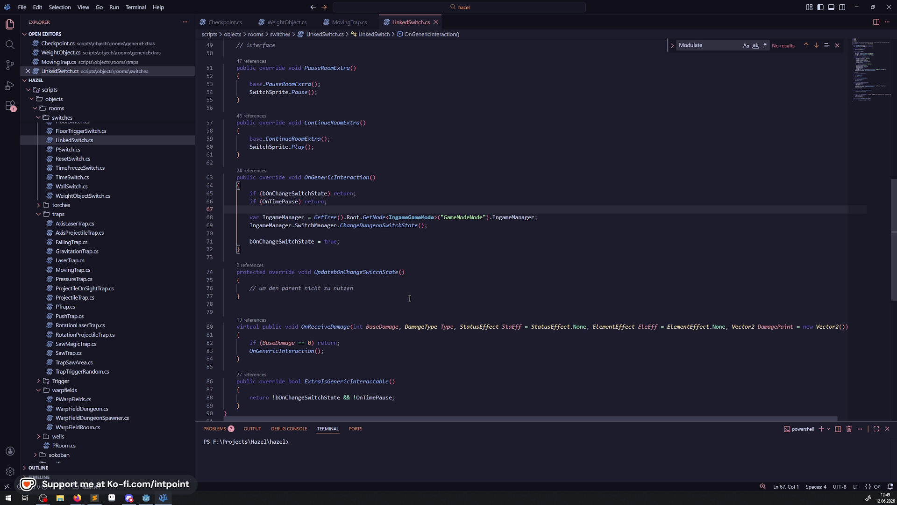
pyautogui.click(389, 290)
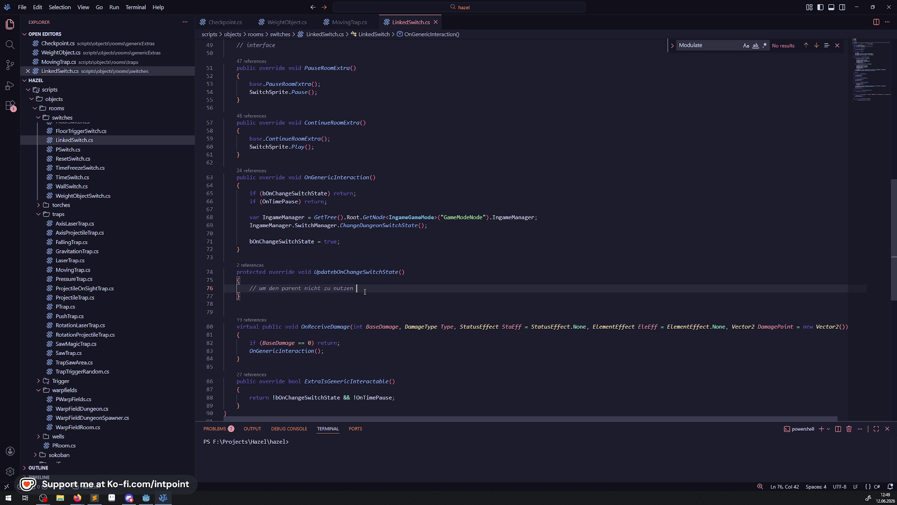
pyautogui.scroll(-3, 338, 310)
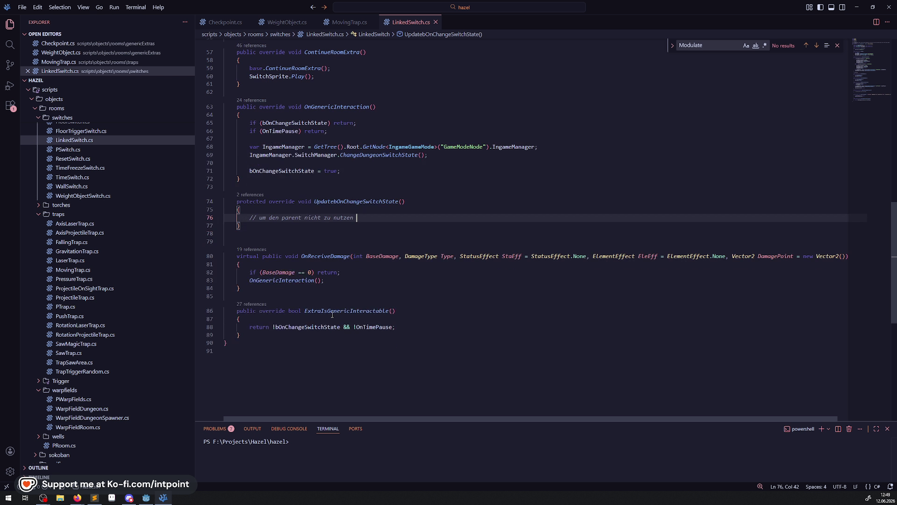
pyautogui.doubleClick(299, 280)
pyautogui.scroll(2, 337, 311)
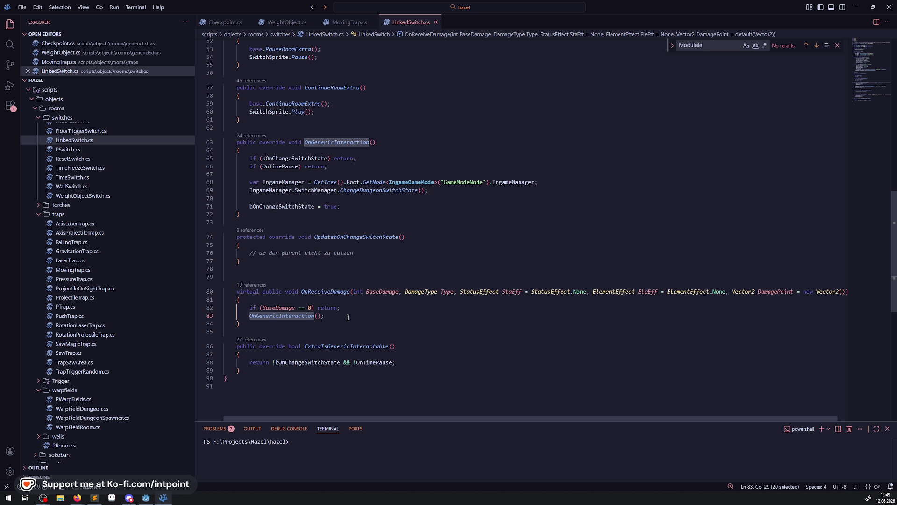
pyautogui.click(527, 251)
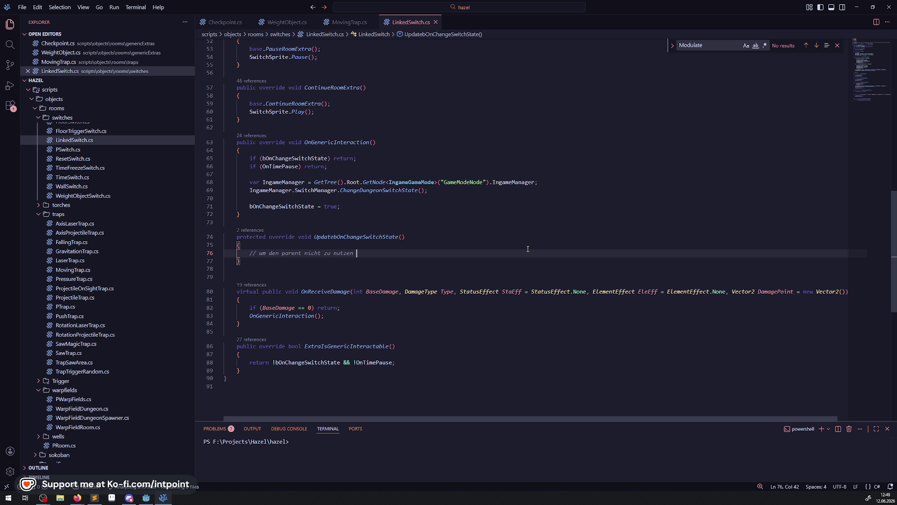
pyautogui.moveTo(146, 498)
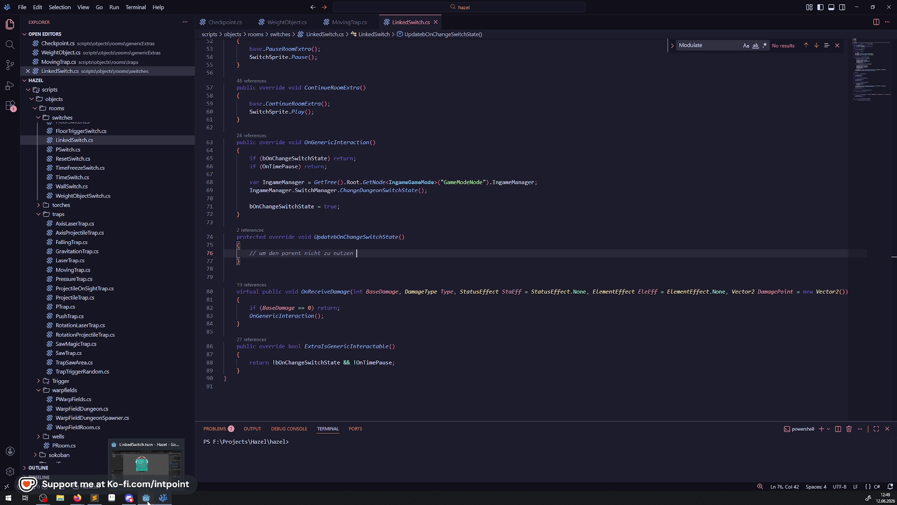
pyautogui.click(145, 463)
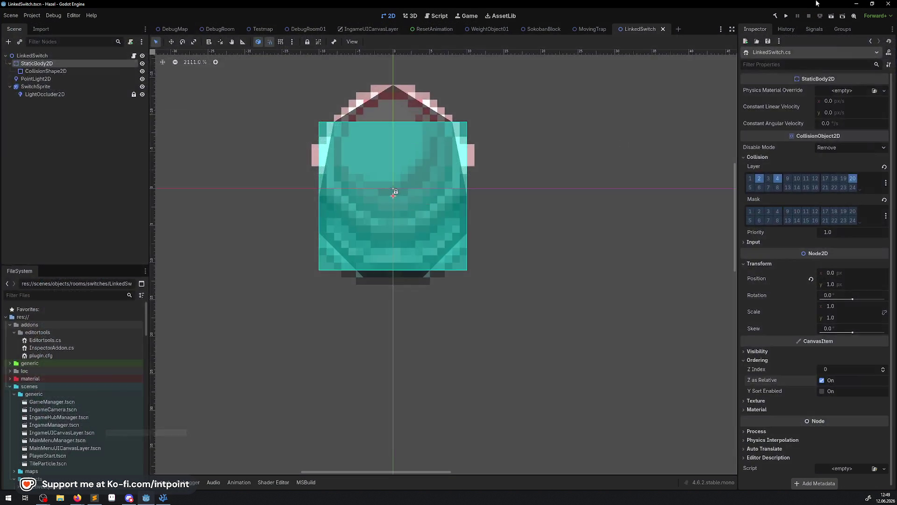
# Run the project and walk the hero right and up through the room collecting rupees
pyautogui.click(788, 18)
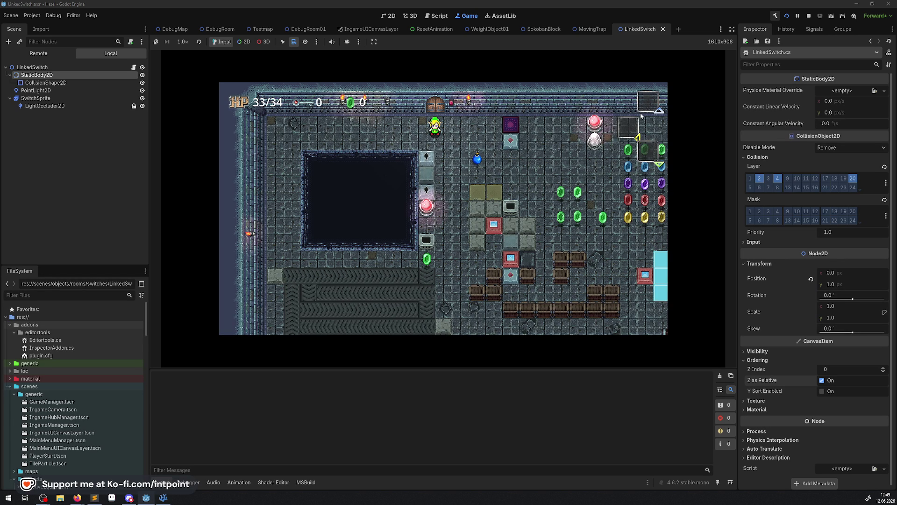
pyautogui.click(631, 130)
pyautogui.press('Down')
pyautogui.press('Right')
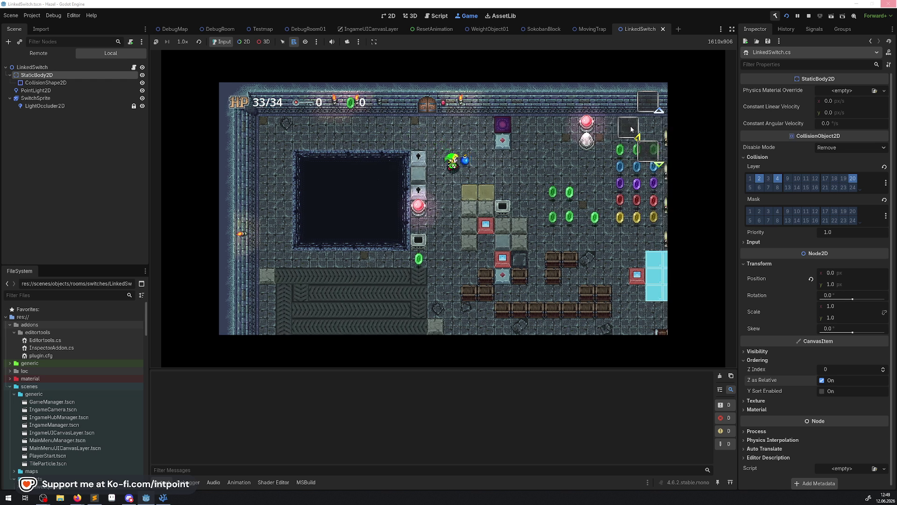
pyautogui.press('Right')
pyautogui.press('Up')
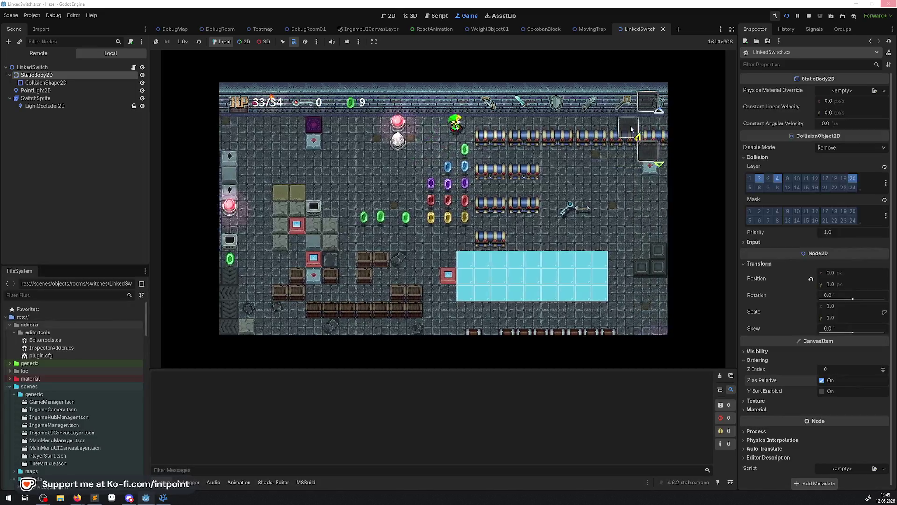
pyautogui.press('Right')
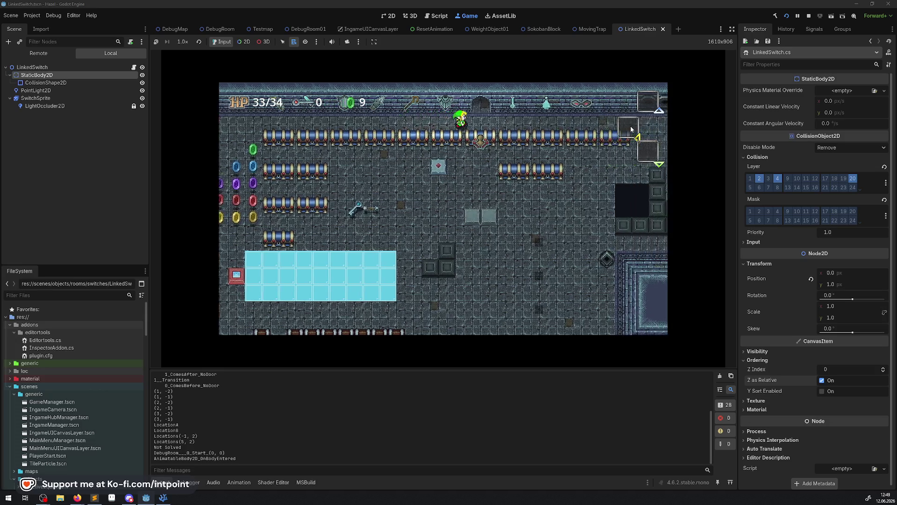
# Walk up through the top door toward the pink switches and equip bombs in the inventory
pyautogui.press('Up')
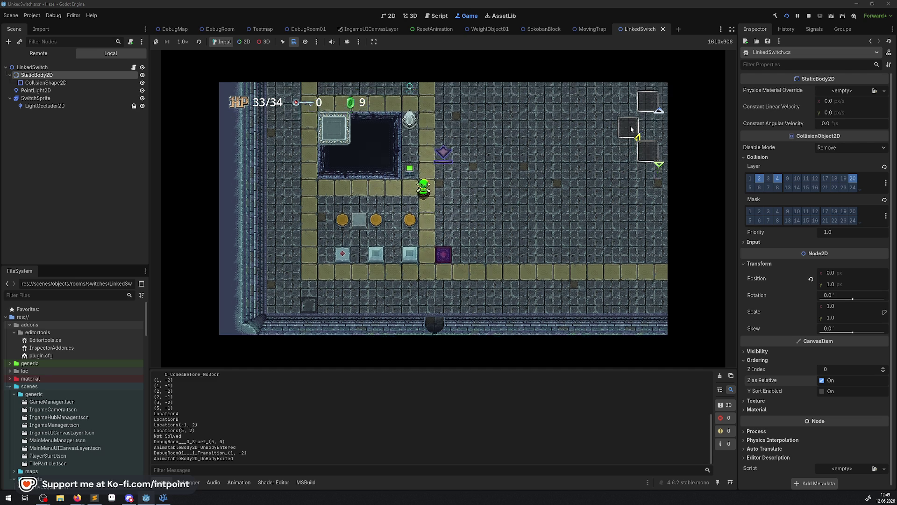
pyautogui.press('Up')
pyautogui.press('Right')
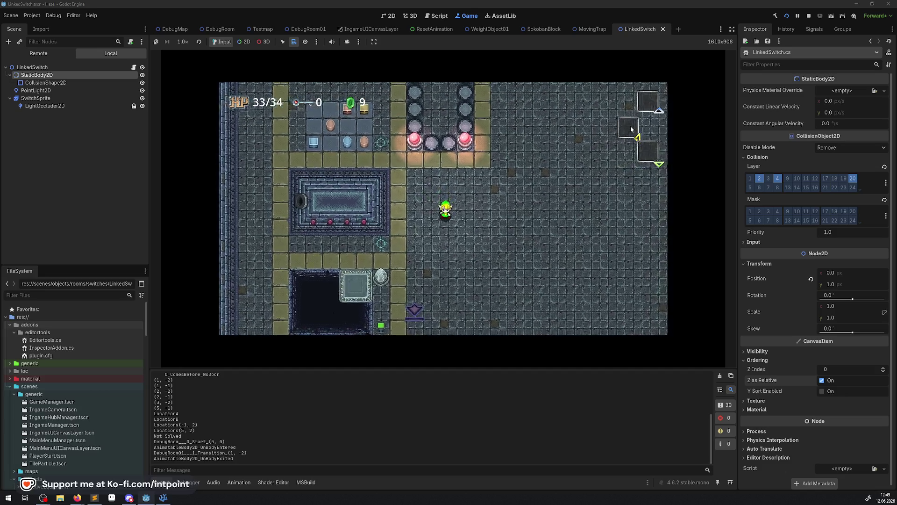
pyautogui.press('Escape')
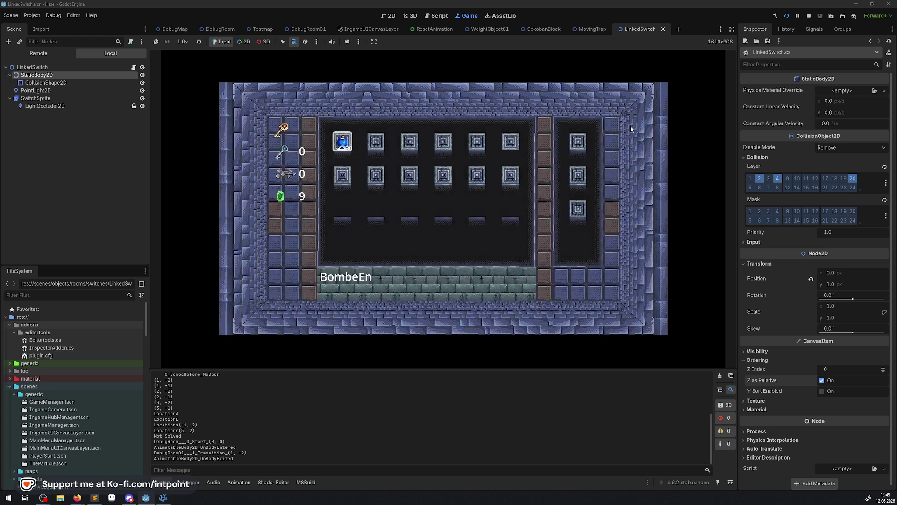
pyautogui.press('Escape')
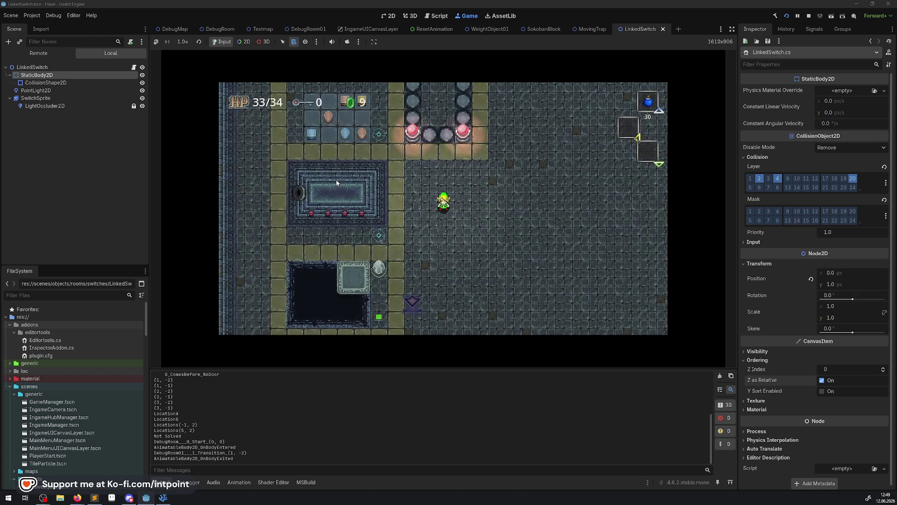
# Drop two bombs beside the hero, walking away after each one
pyautogui.press('Left')
pyautogui.press('space')
pyautogui.press('Down')
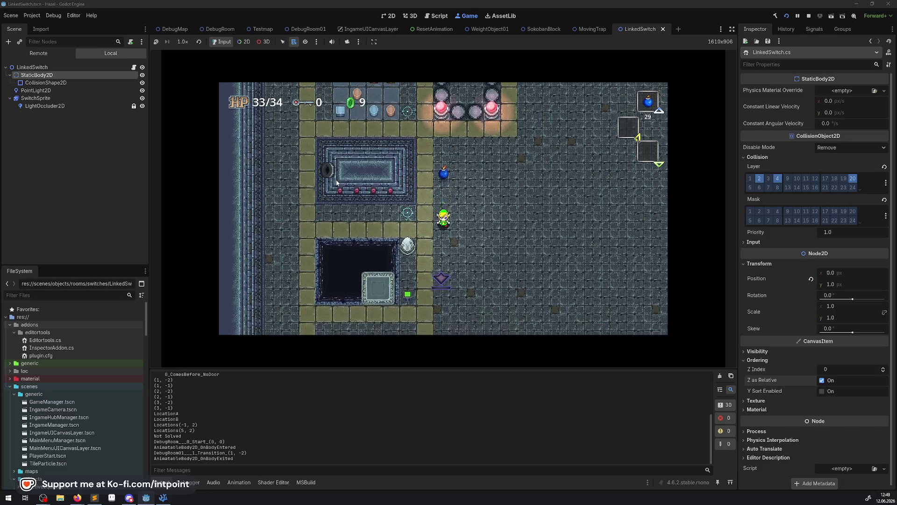
pyautogui.press('Up')
pyautogui.press('Right')
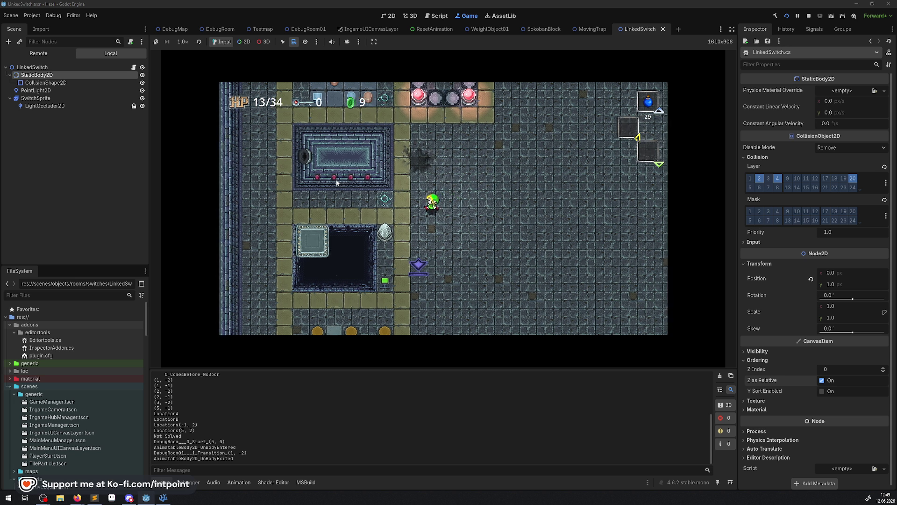
pyautogui.press('space')
pyautogui.press('Up')
pyautogui.press('Right')
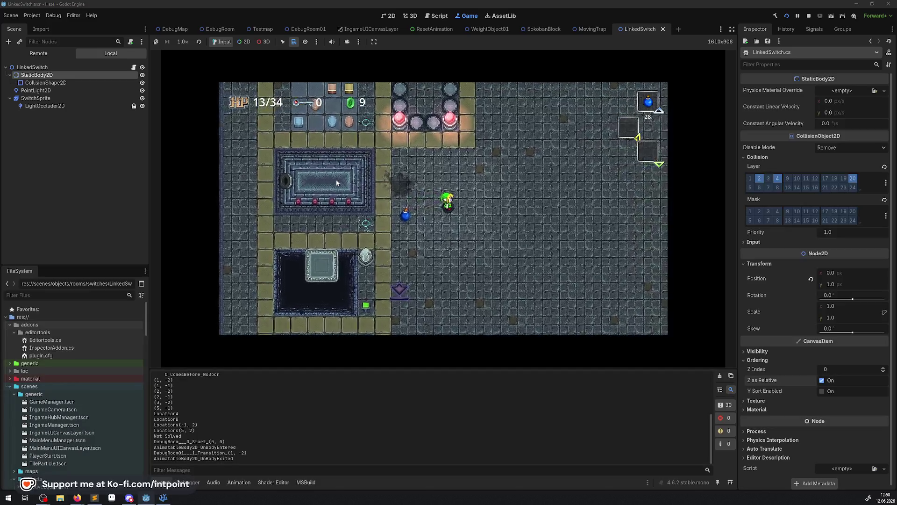
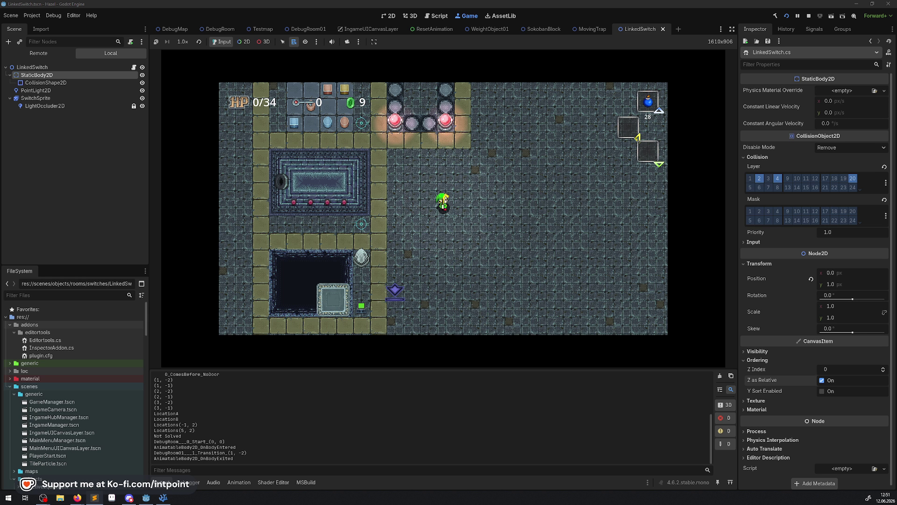
# Walk the player around the room and over toward the switch
pyautogui.press('Down')
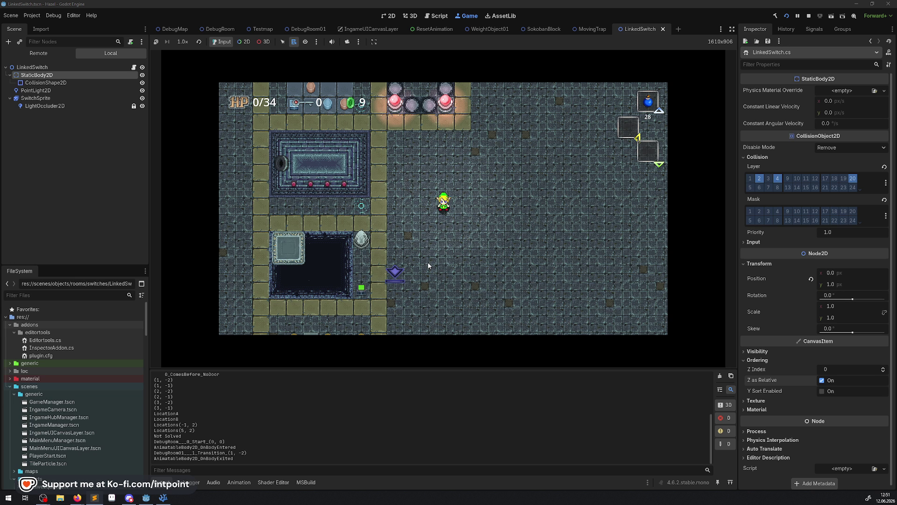
pyautogui.press('Up')
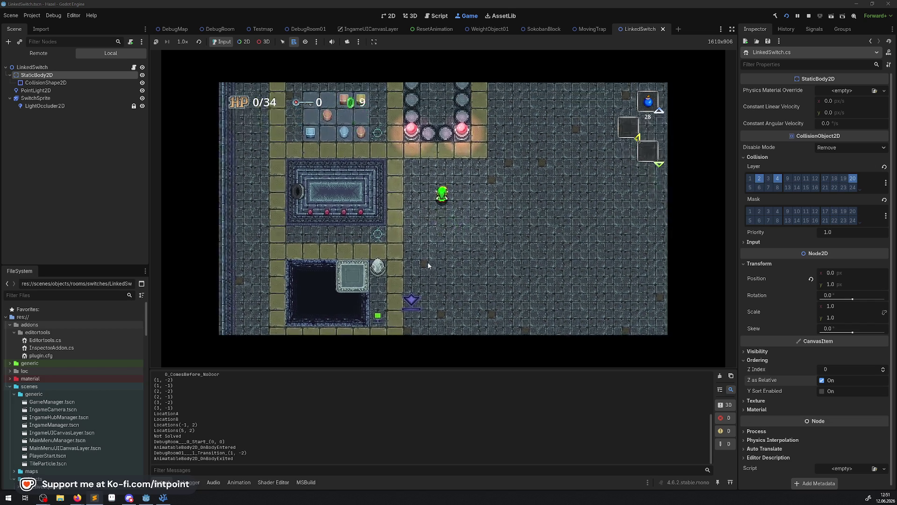
pyautogui.press('Down')
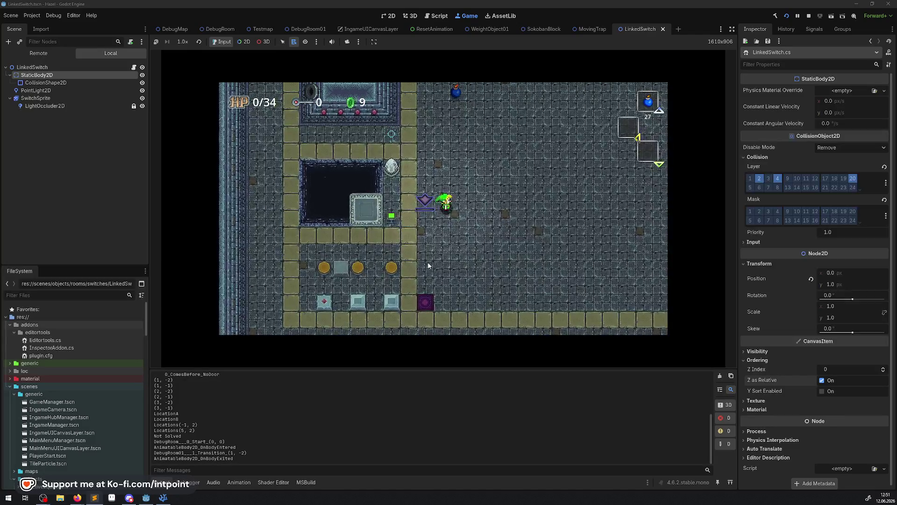
pyautogui.press('Up')
pyautogui.press('Left')
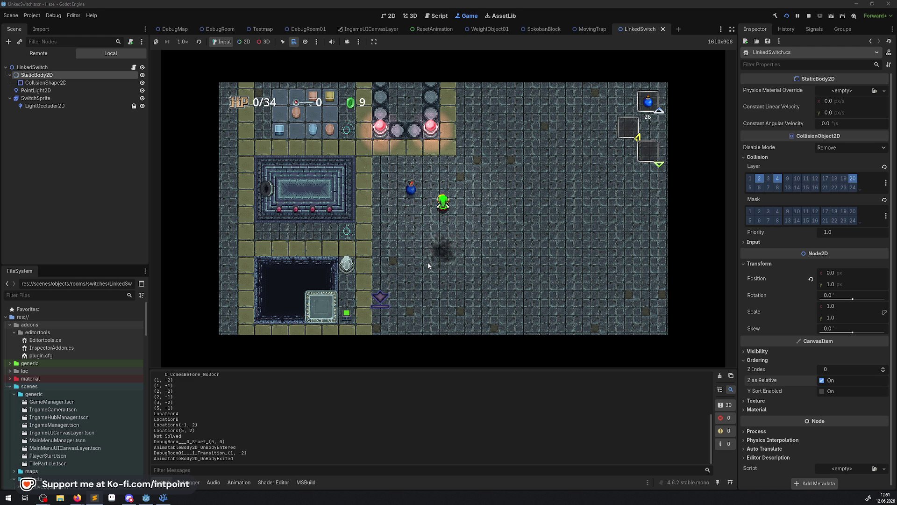
pyautogui.press('Down')
pyautogui.press('Left')
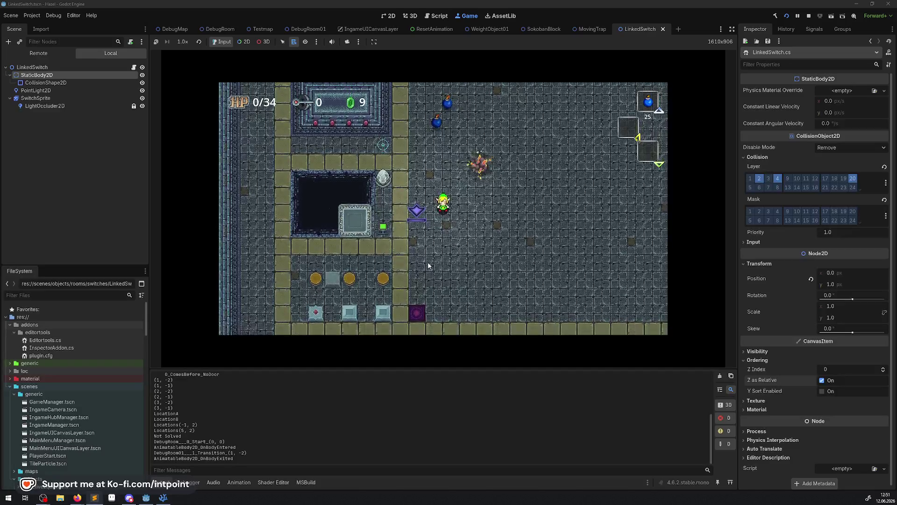
pyautogui.press('Left')
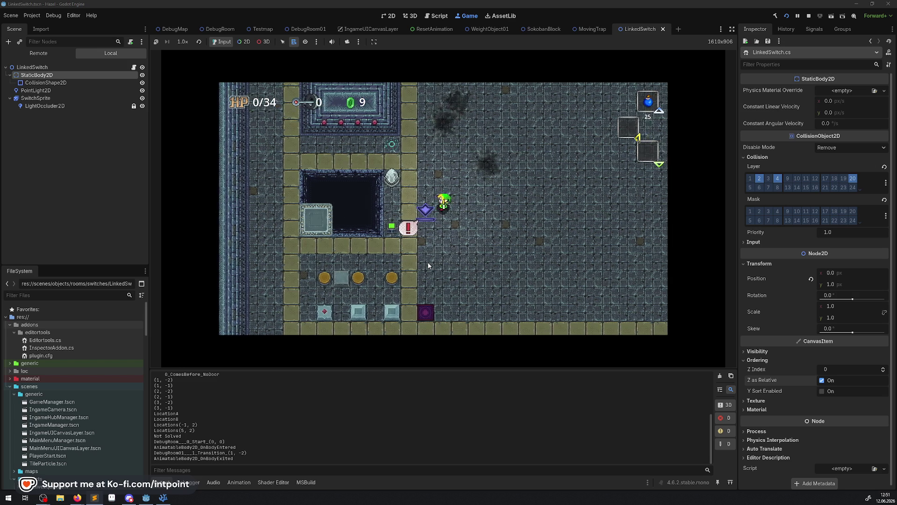
# Drop several bombs near the switch, then stop the running game
pyautogui.press('Up')
pyautogui.press('space')
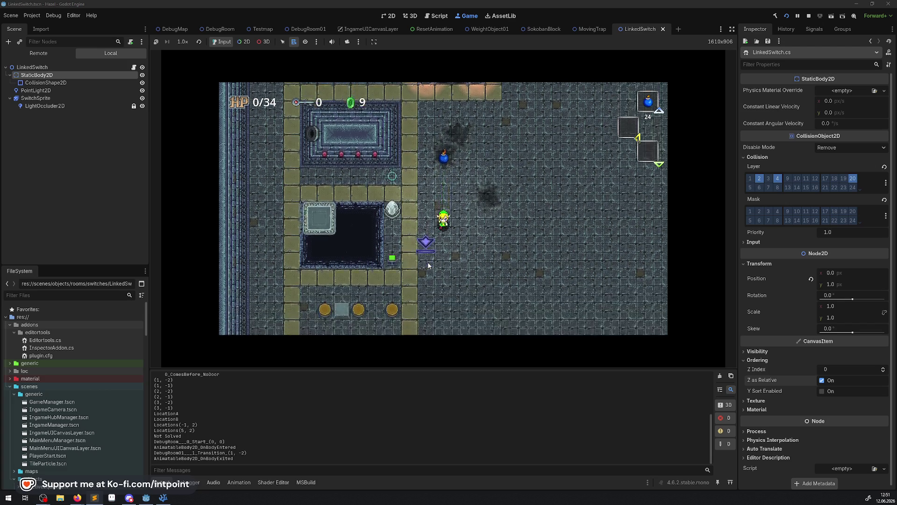
pyautogui.press('Up')
pyautogui.press('space')
pyautogui.press('Right')
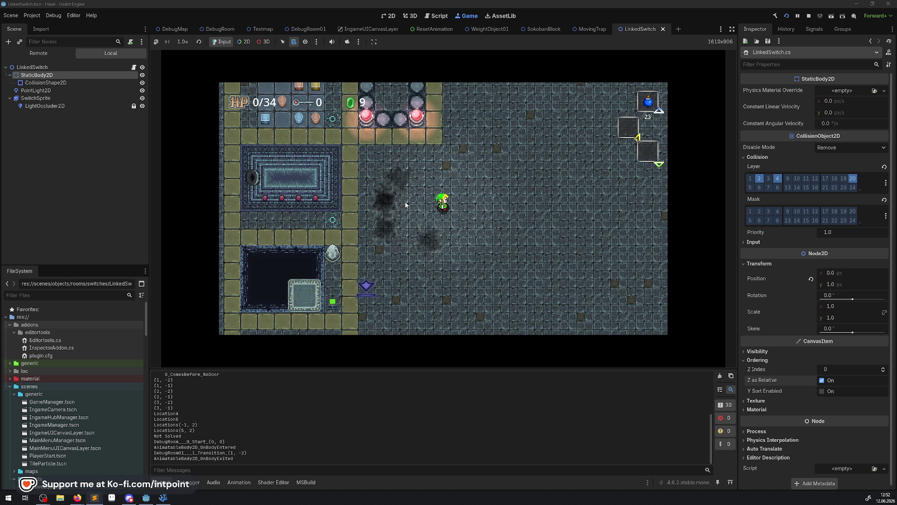
pyautogui.press('Left')
pyautogui.press('Down')
pyautogui.press('space')
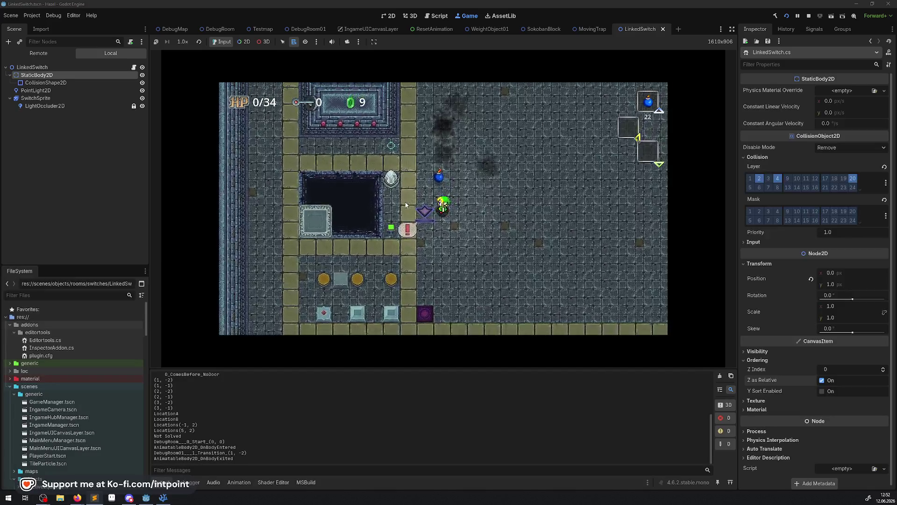
pyautogui.press('space')
pyautogui.press('Up')
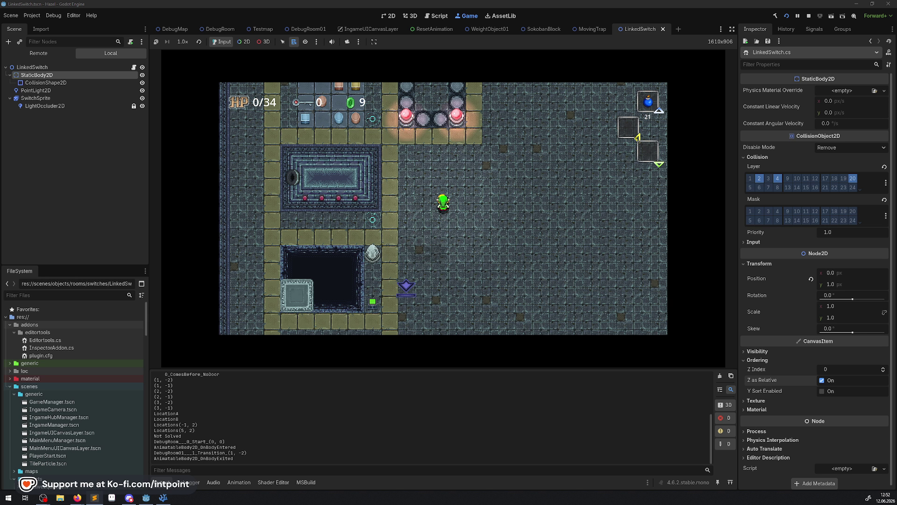
pyautogui.click(809, 16)
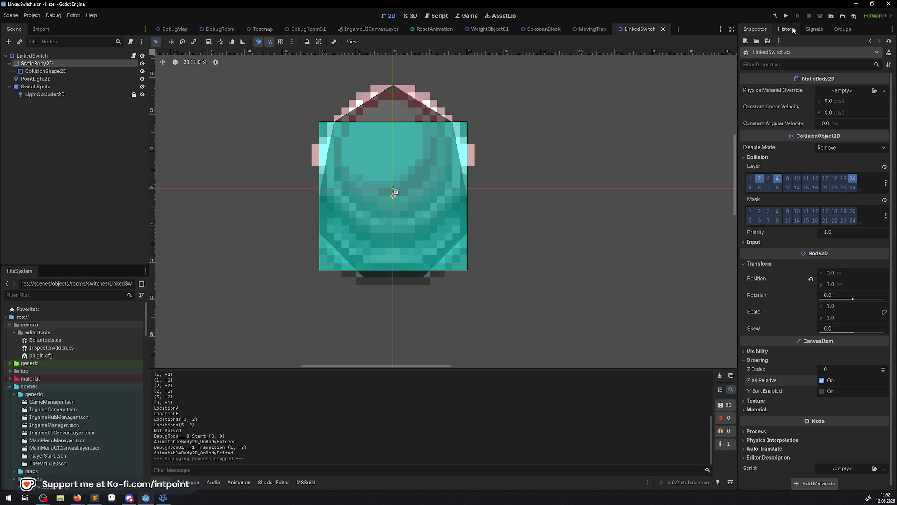
# Place a Jar.tscn instance beside the stone path in DebugRoom01, then save and run
pyautogui.click(306, 29)
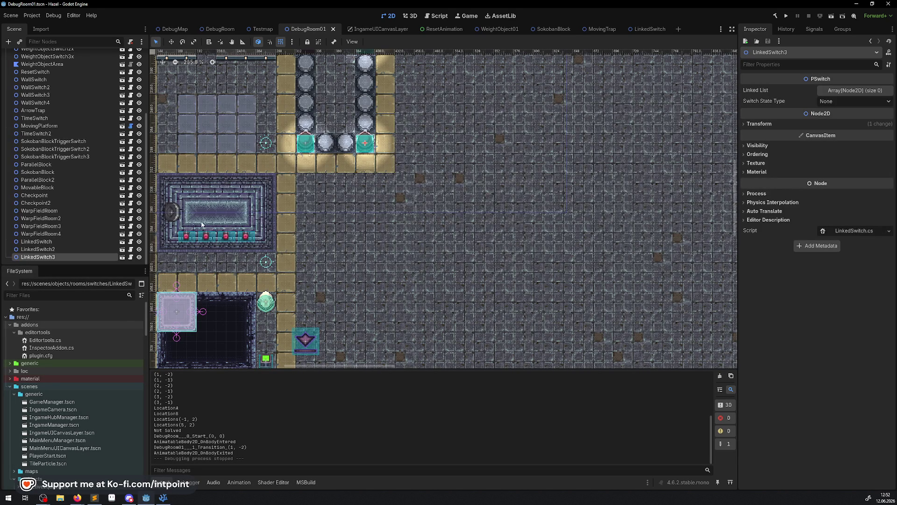
pyautogui.scroll(-10, 84, 421)
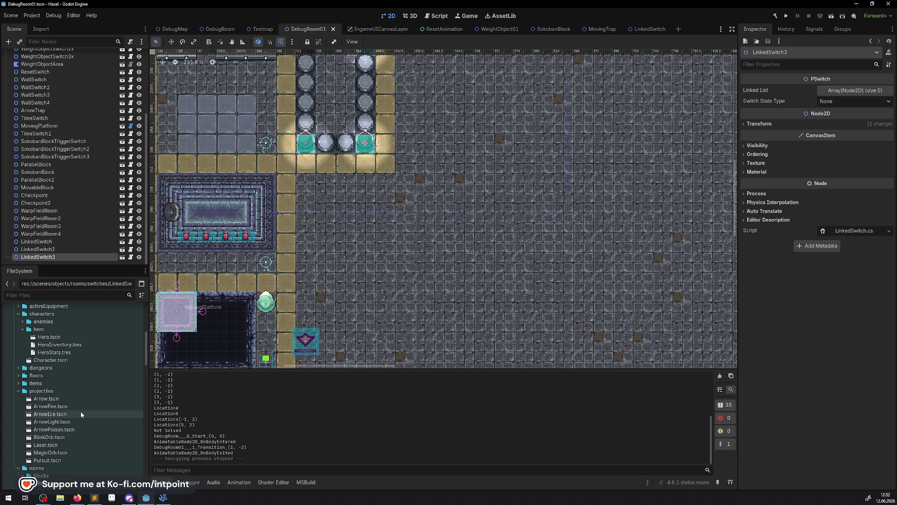
pyautogui.scroll(-5, 38, 398)
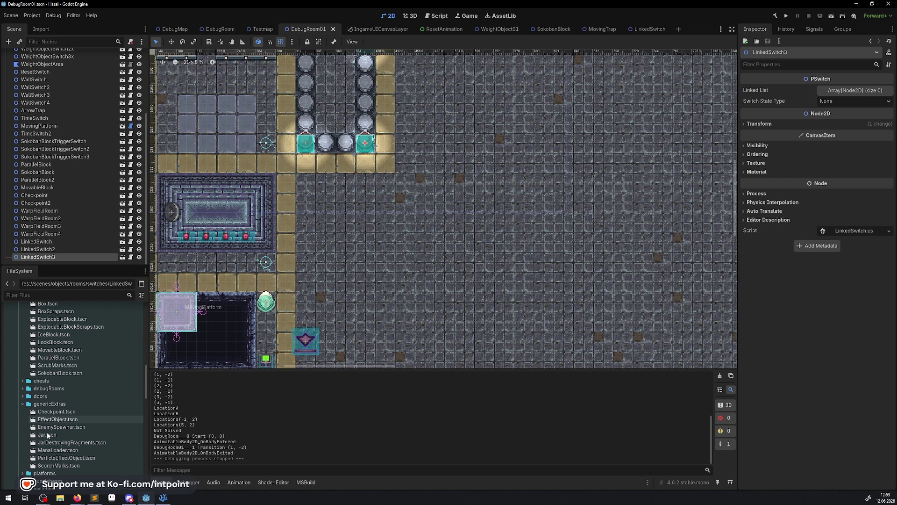
pyautogui.moveTo(46, 433)
pyautogui.mouseDown()
pyautogui.moveTo(352, 319)
pyautogui.moveTo(366, 274)
pyautogui.moveTo(305, 279)
pyautogui.mouseUp()
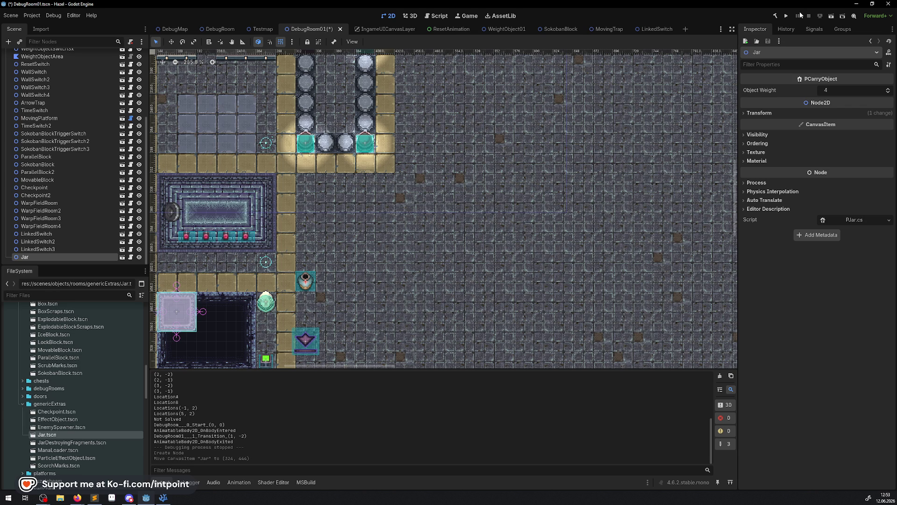
pyautogui.click(786, 16)
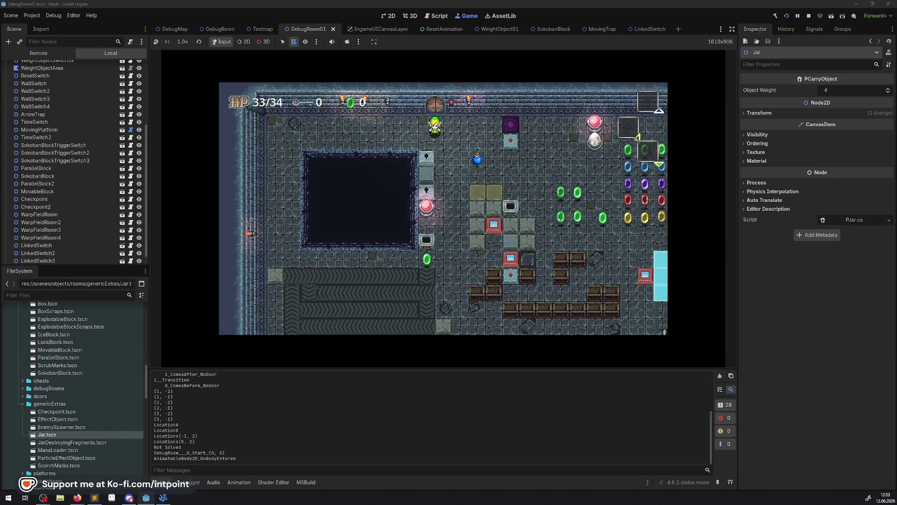
# Walk up to the jar's room, pick up and set down the jar, then stop the game
pyautogui.press('Down')
pyautogui.press('Right')
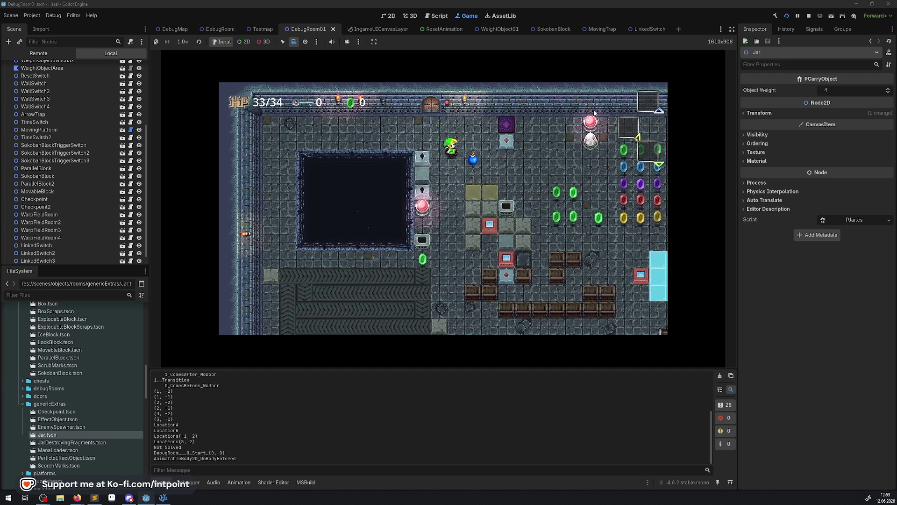
pyautogui.press('Up')
pyautogui.press('Right')
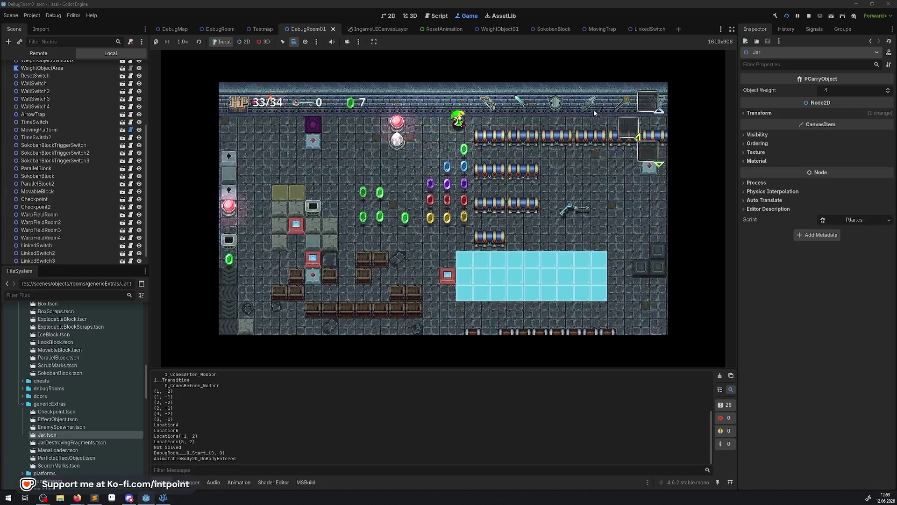
pyautogui.press('Right')
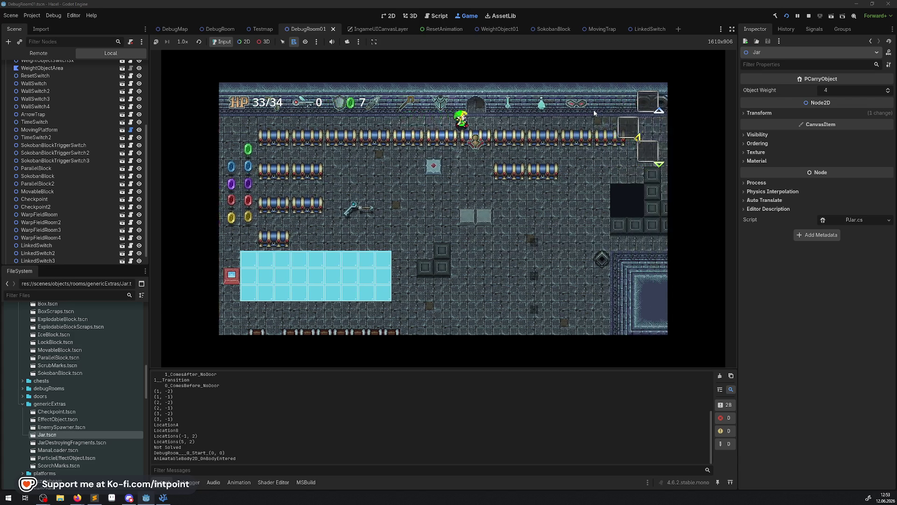
pyautogui.press('Up')
pyautogui.press('Up')
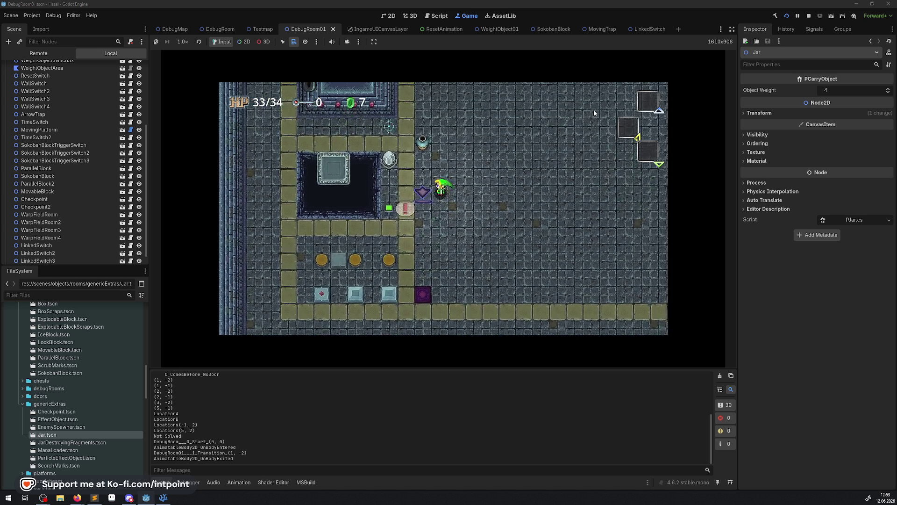
pyautogui.press('Up')
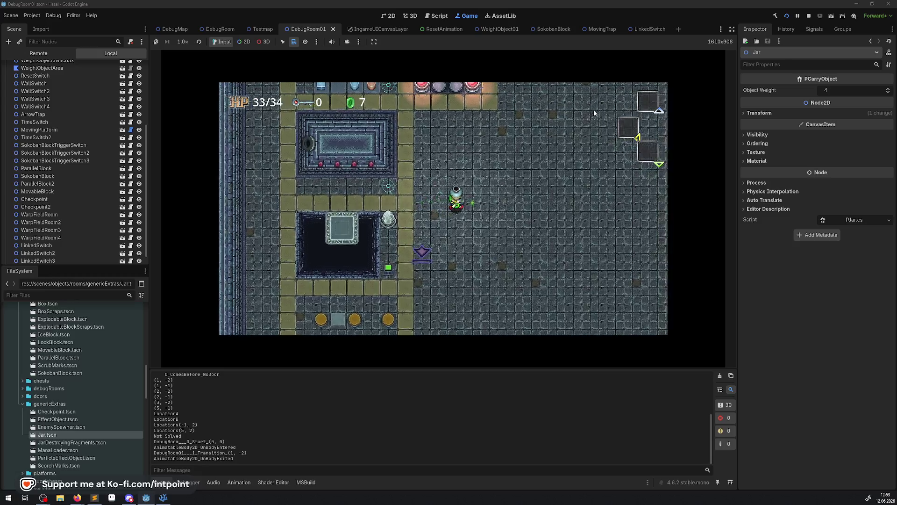
pyautogui.press('space')
pyautogui.press('Left')
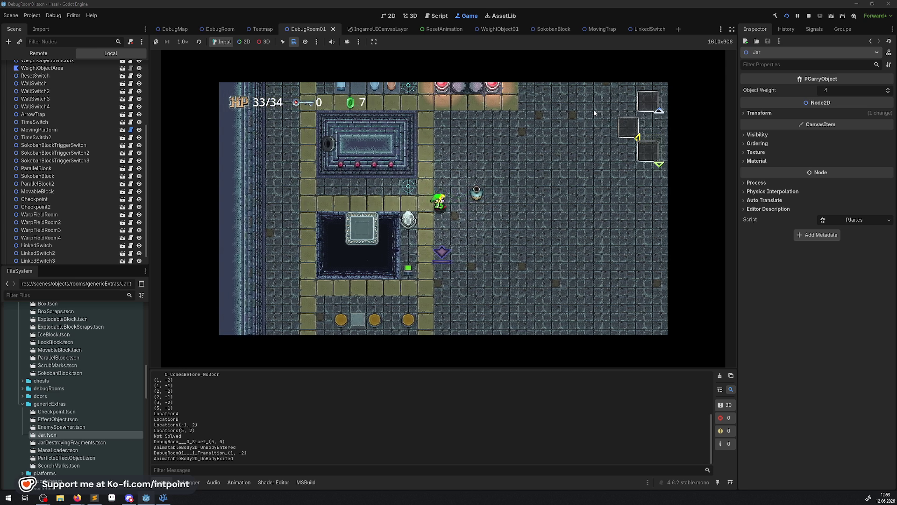
pyautogui.press('Right')
pyautogui.press('Left')
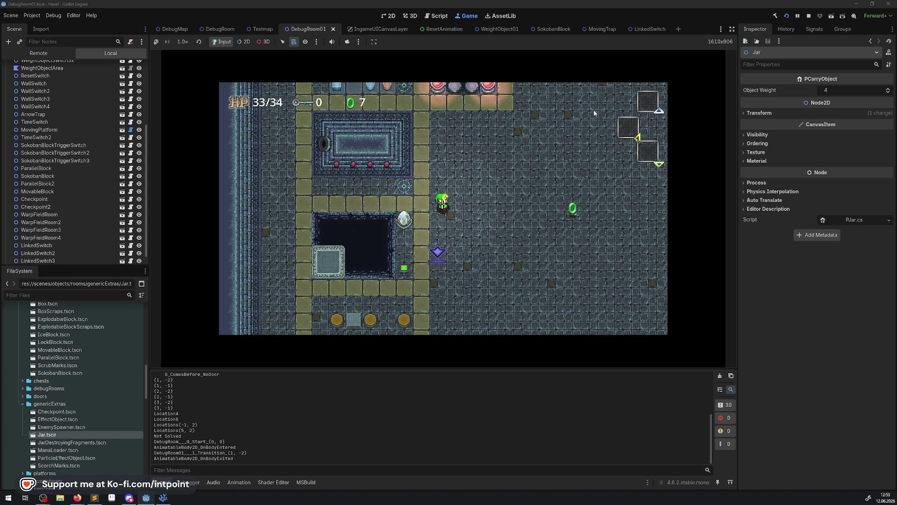
pyautogui.click(809, 16)
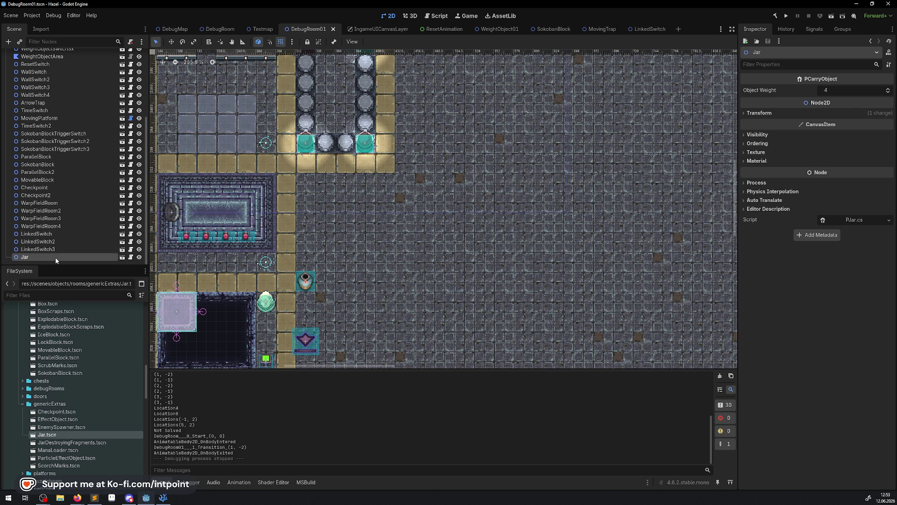
# Duplicate the Jar, then the pair, to form a 2×2 group of four jars
pyautogui.rightClick(56, 257)
pyautogui.click(89, 363)
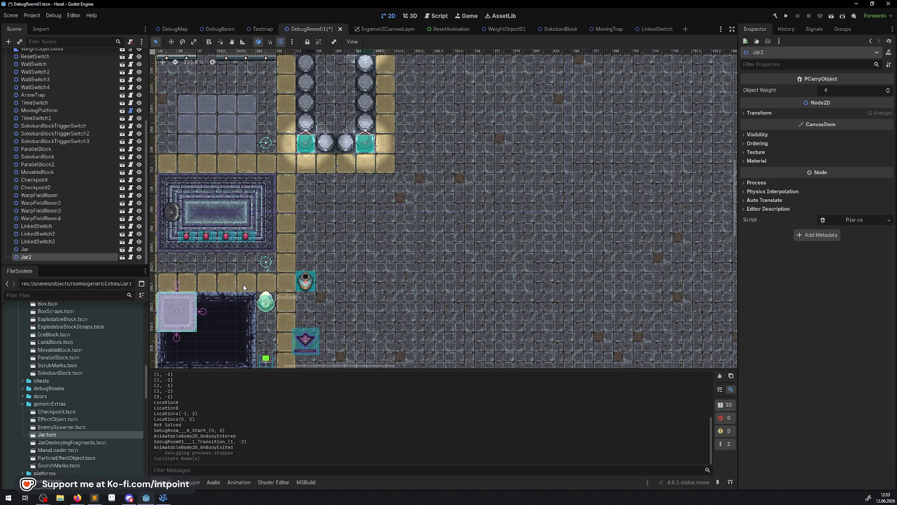
pyautogui.moveTo(299, 282); pyautogui.dragTo(319, 283)
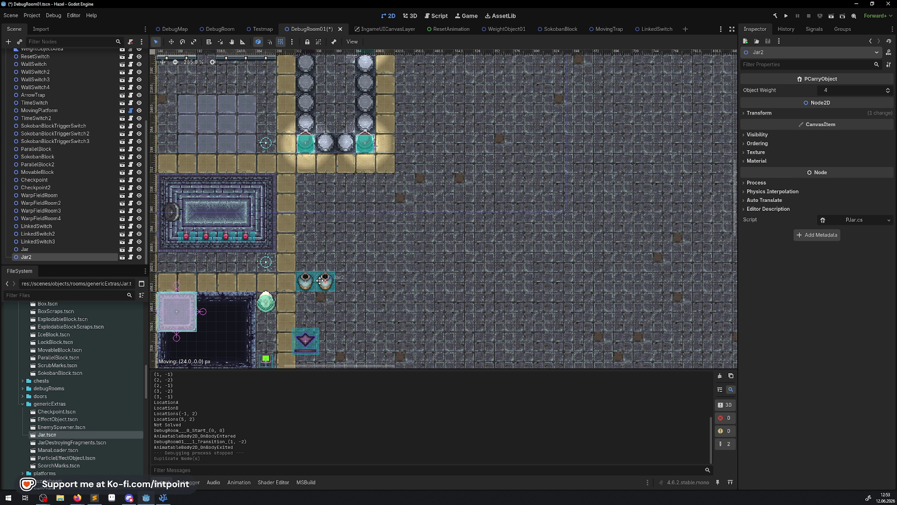
pyautogui.keyDown('ctrl'); pyautogui.click(27, 250); pyautogui.keyUp('ctrl')
pyautogui.rightClick(28, 251)
pyautogui.click(116, 313)
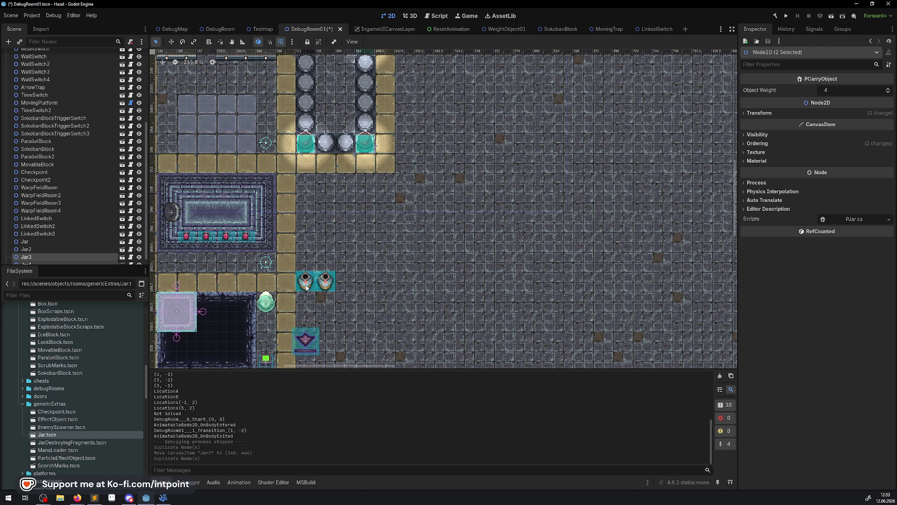
pyautogui.moveTo(306, 287); pyautogui.dragTo(306, 267)
# Duplicate the four-jar group twice, placing copies up-right and down-right, then save and run
pyautogui.scroll(-1, 30, 228)
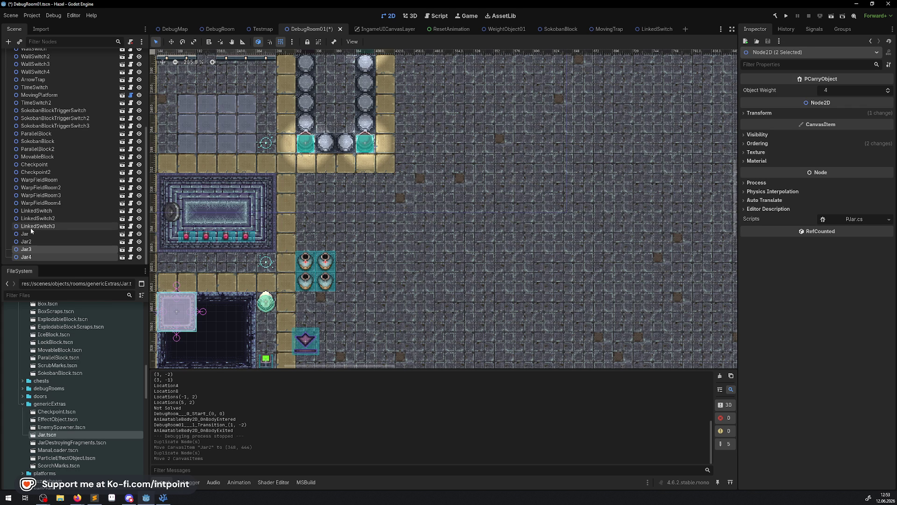
pyautogui.keyDown('shift'); pyautogui.click(30, 233); pyautogui.keyUp('shift')
pyautogui.rightClick(31, 236)
pyautogui.click(61, 297)
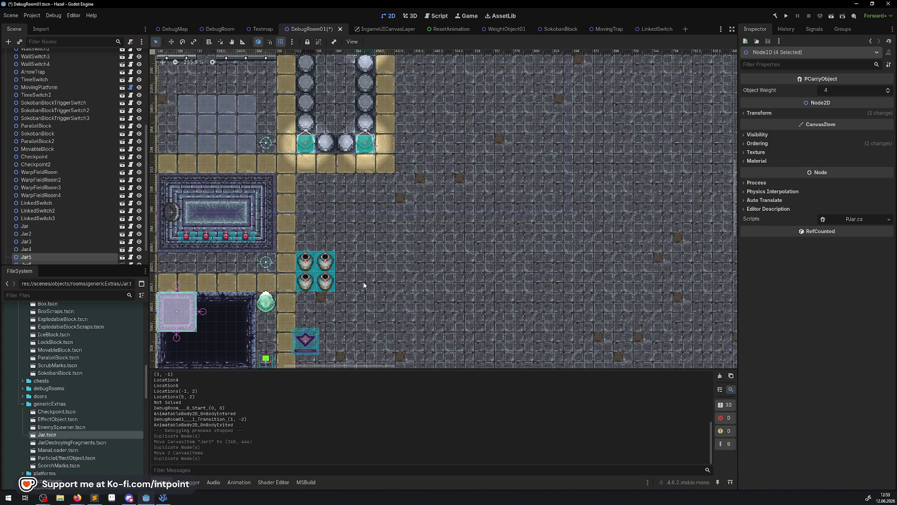
pyautogui.moveTo(332, 270); pyautogui.dragTo(364, 244)
pyautogui.rightClick(77, 260)
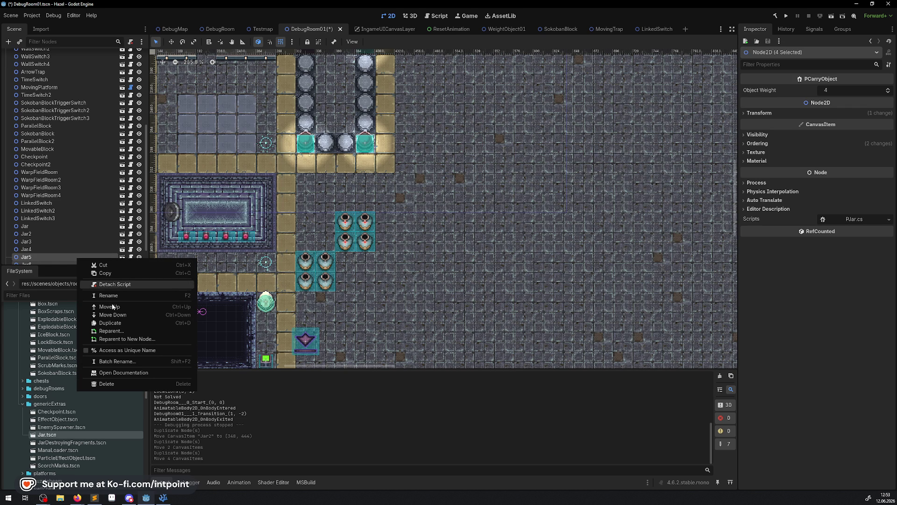
pyautogui.click(116, 323)
pyautogui.moveTo(348, 242); pyautogui.dragTo(383, 277)
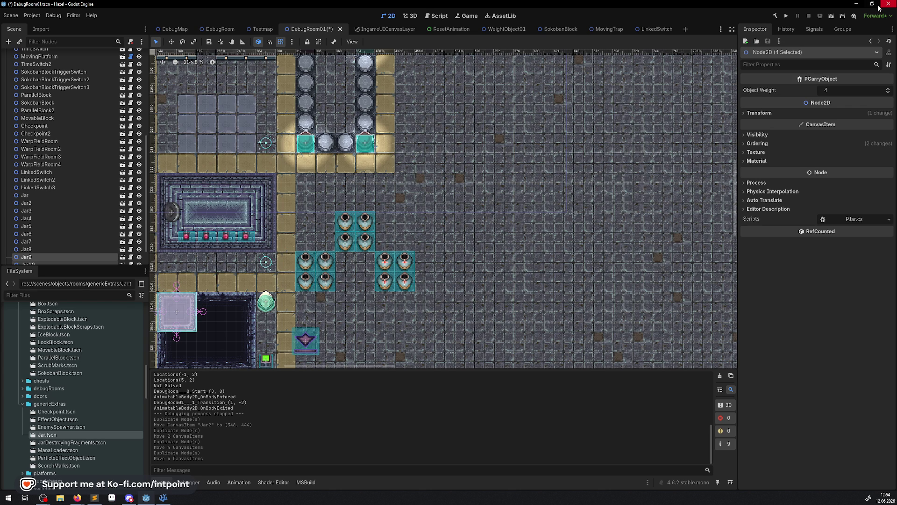
pyautogui.click(785, 16)
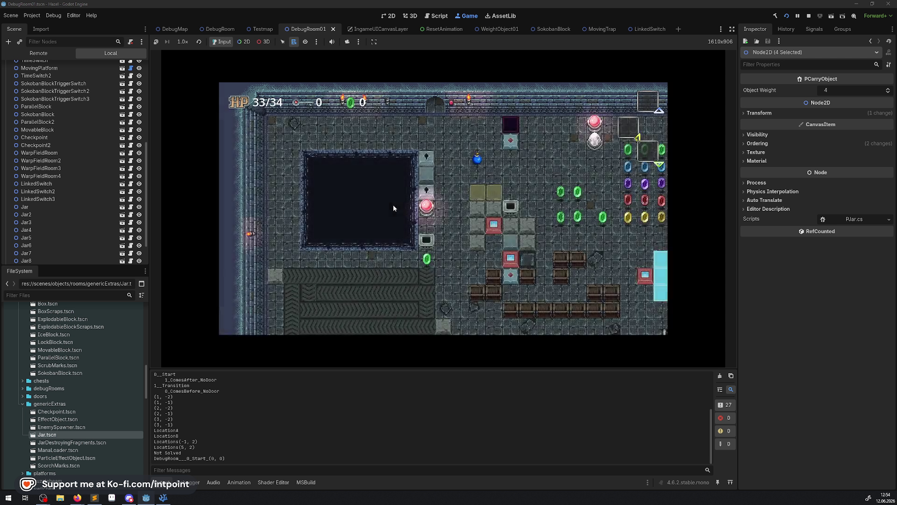
# Walk through the top door, then enter distraction-free mode and collapse the Output panel
pyautogui.press('Down')
pyautogui.press('Right')
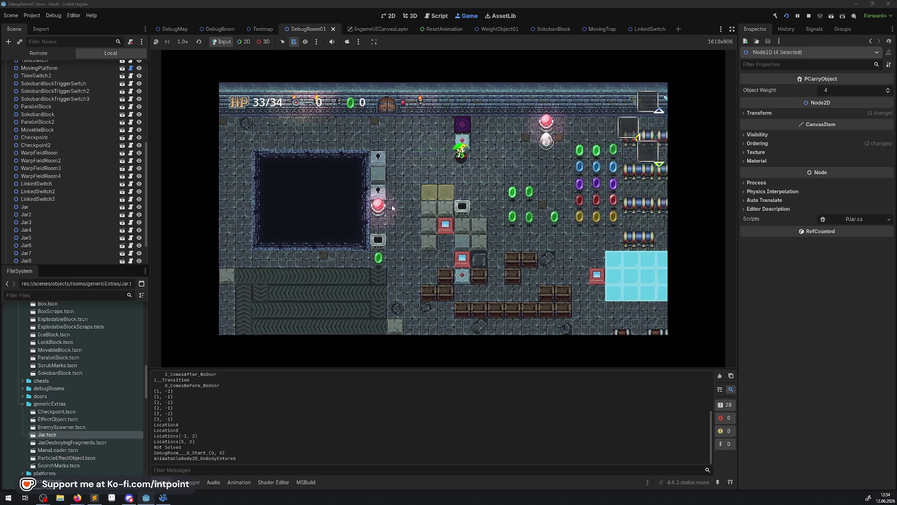
pyautogui.press('Right')
pyautogui.press('Up')
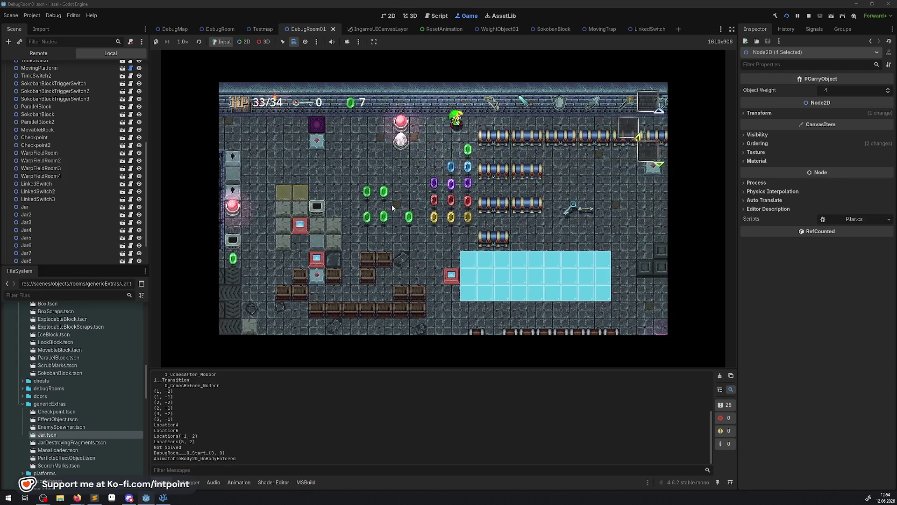
pyautogui.press('Right')
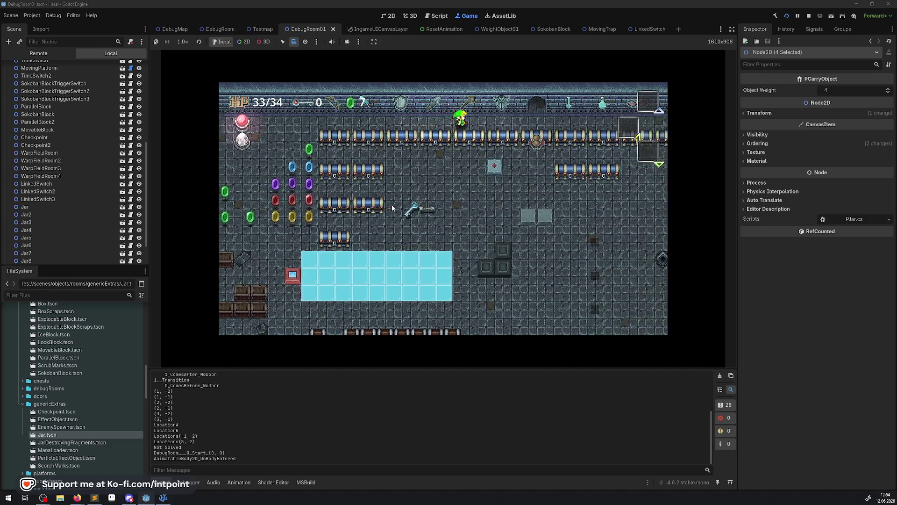
pyautogui.press('Up')
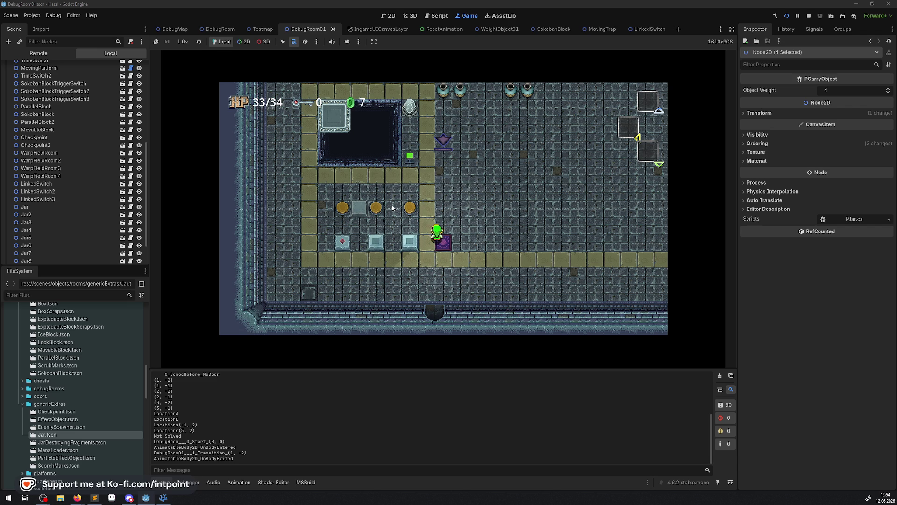
pyautogui.press('Left')
pyautogui.press('Down')
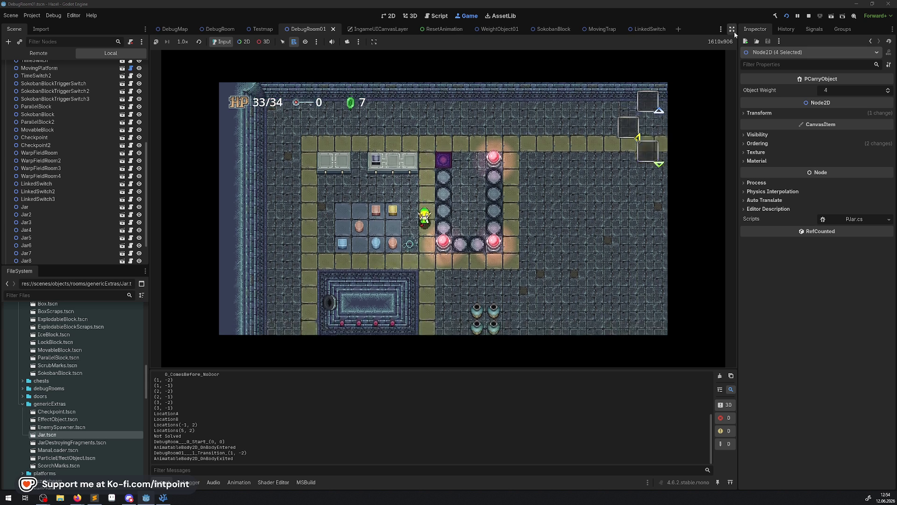
pyautogui.click(732, 31)
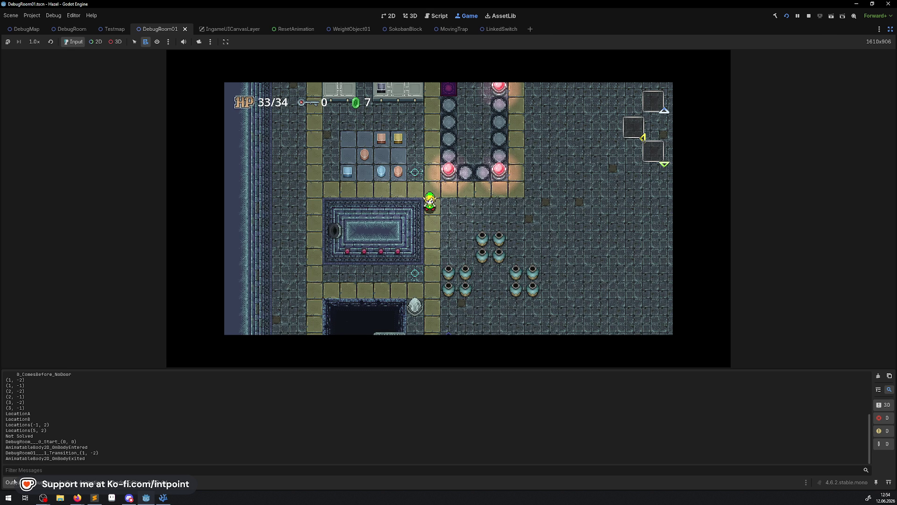
pyautogui.click(14, 481)
# Walk to the pots, break one, push the block across the pit and move a pot
pyautogui.press('Right')
pyautogui.press('Down')
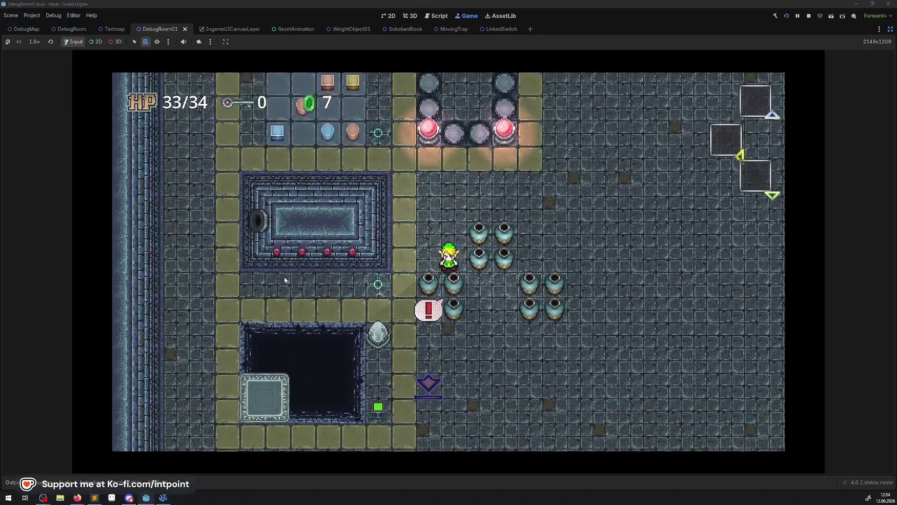
pyautogui.press('Down')
pyautogui.press('Right')
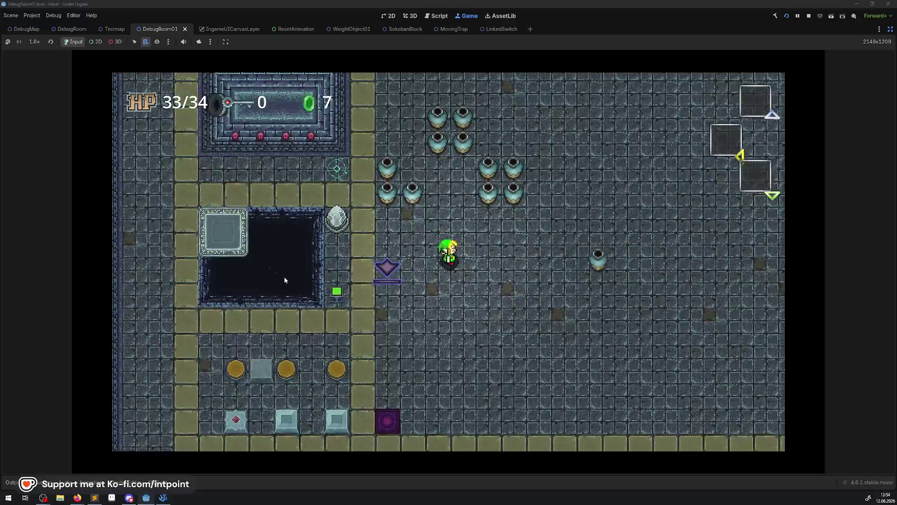
pyautogui.press('Left')
pyautogui.press('Up')
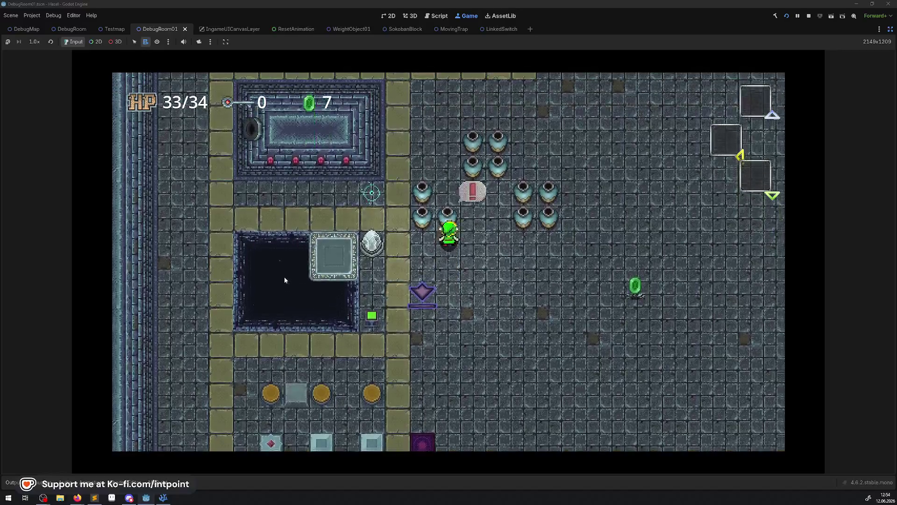
pyautogui.press('Right')
pyautogui.press('Down')
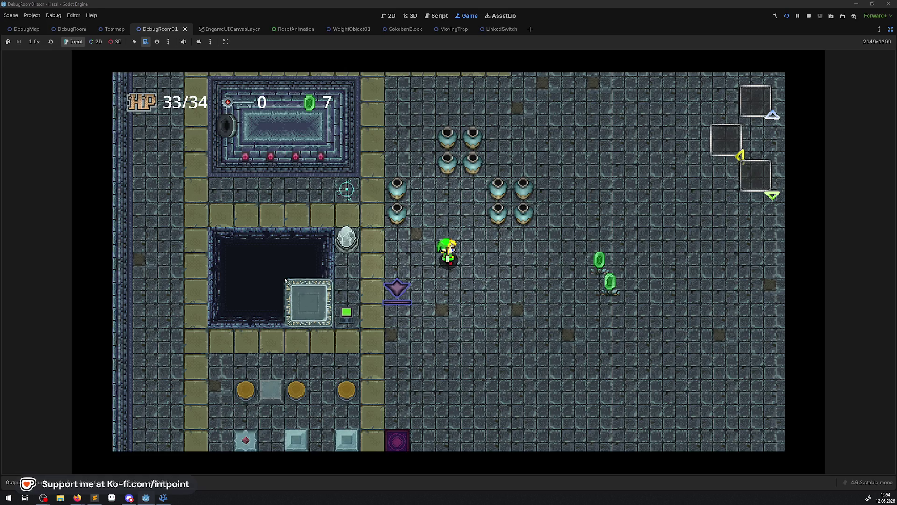
pyautogui.press('Left')
pyautogui.press('Up')
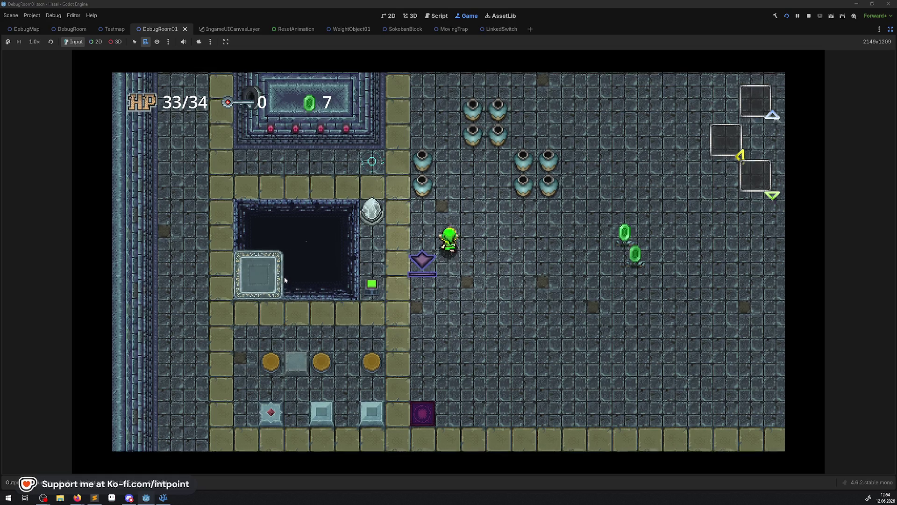
pyautogui.press('Up')
pyautogui.press('space')
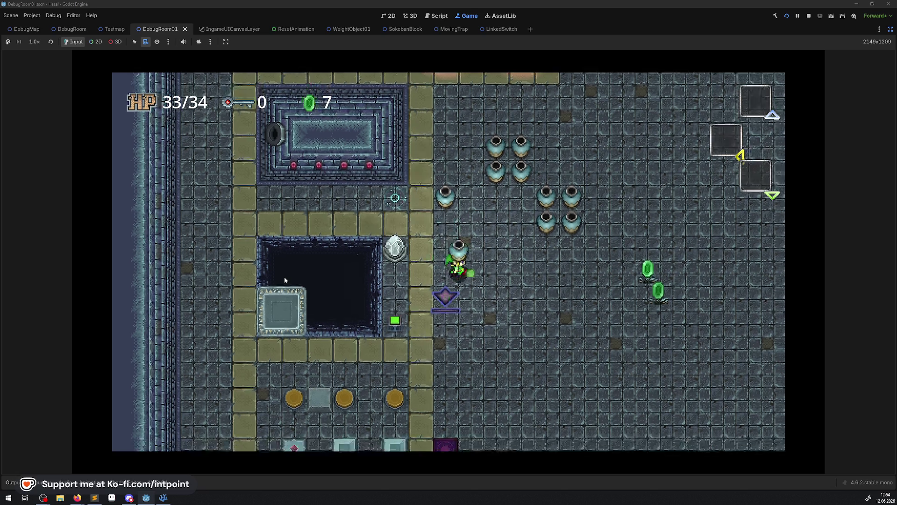
pyautogui.press('Right')
pyautogui.press('Down')
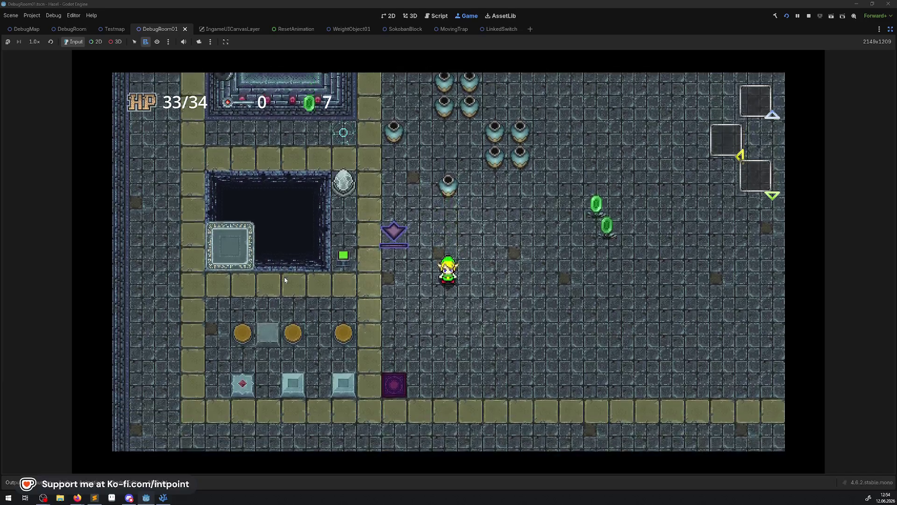
pyautogui.press('Up')
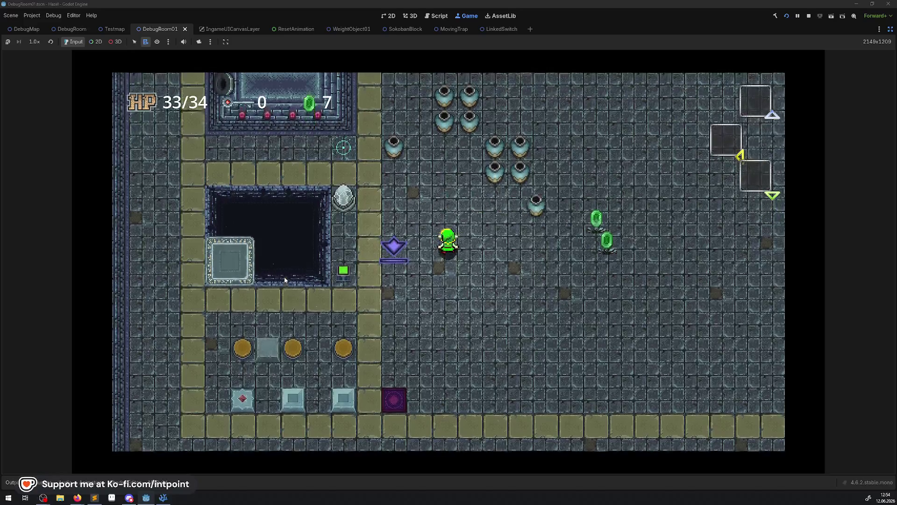
# Slide the block with the sword, then lift, drop and throw pots to collect rupees
pyautogui.press('Right')
pyautogui.press('Up')
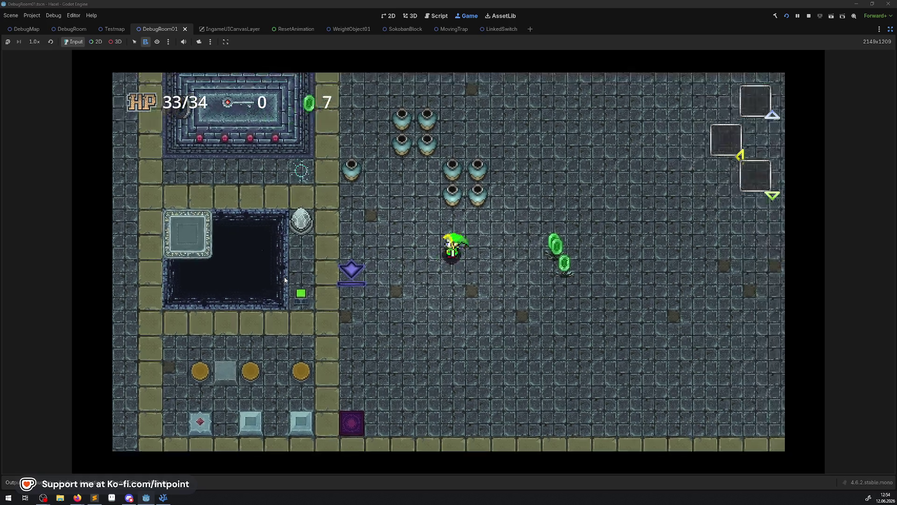
pyautogui.press('Right')
pyautogui.press('Up')
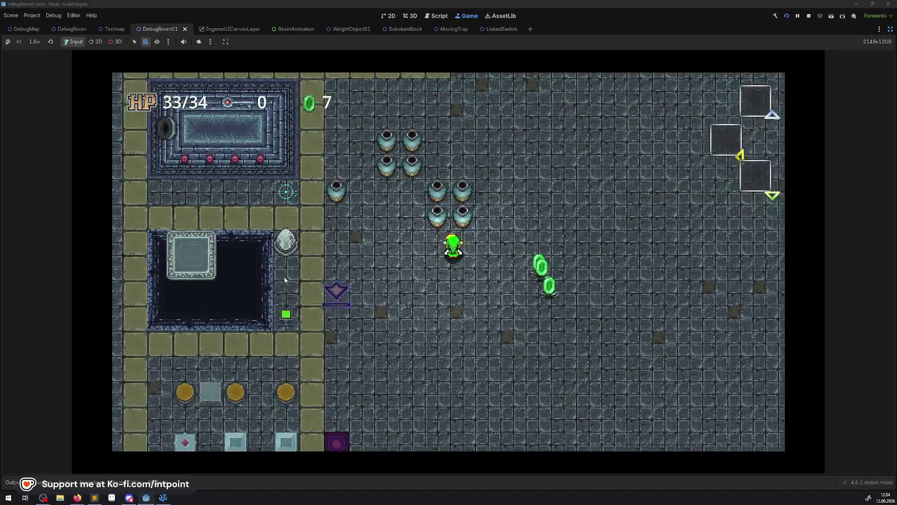
pyautogui.press('Right')
pyautogui.press('Up')
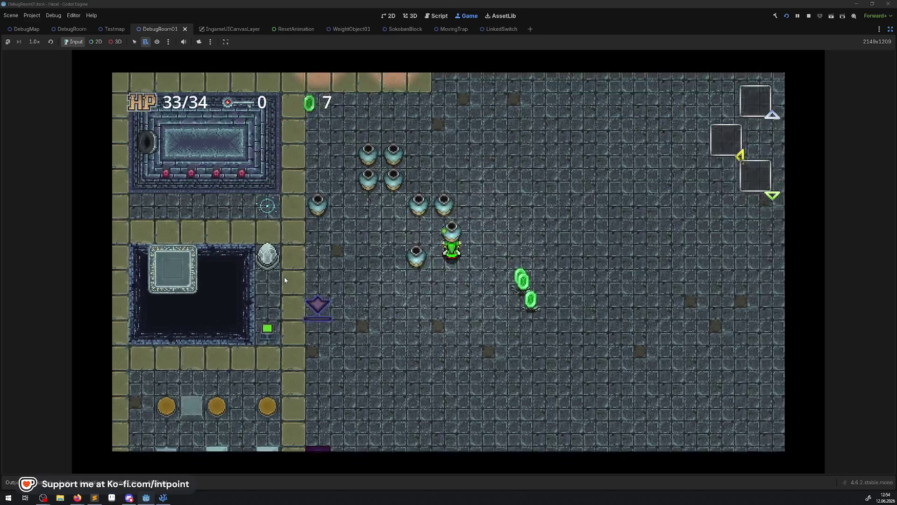
pyautogui.press('Down')
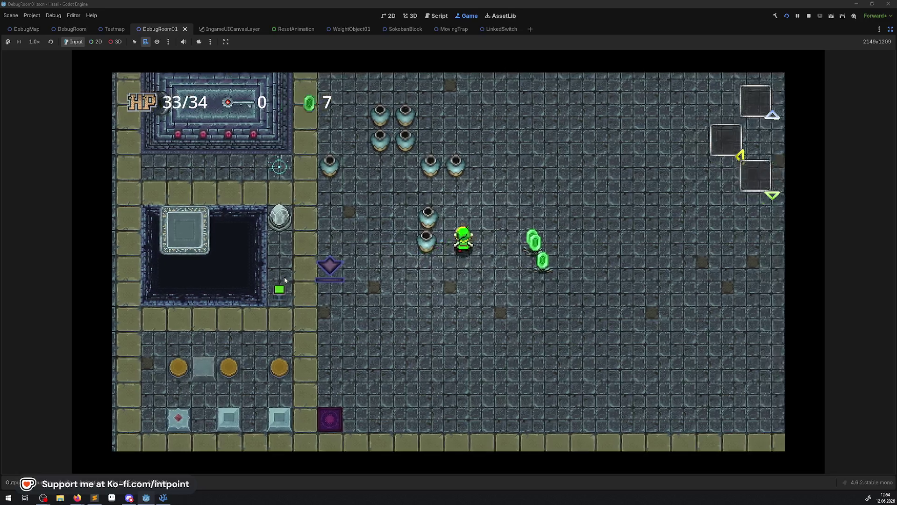
pyautogui.press('Up')
pyautogui.press('Left')
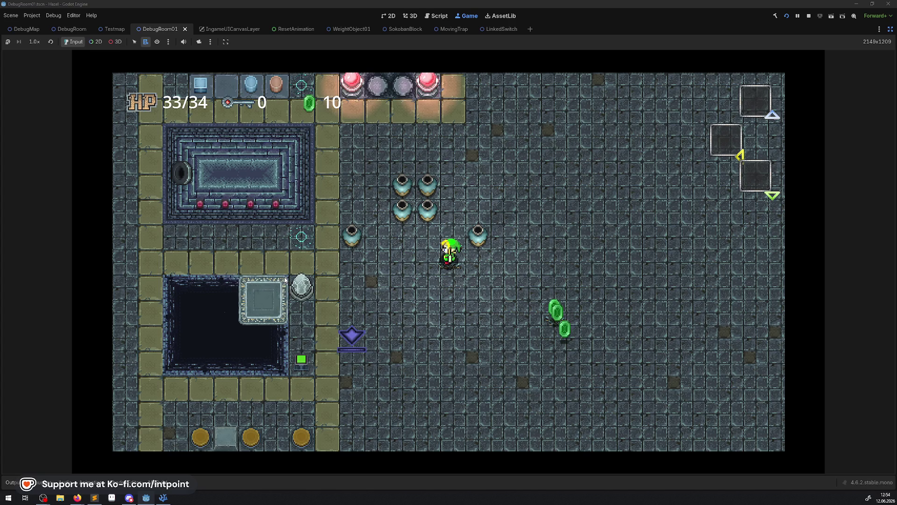
pyautogui.press('Up')
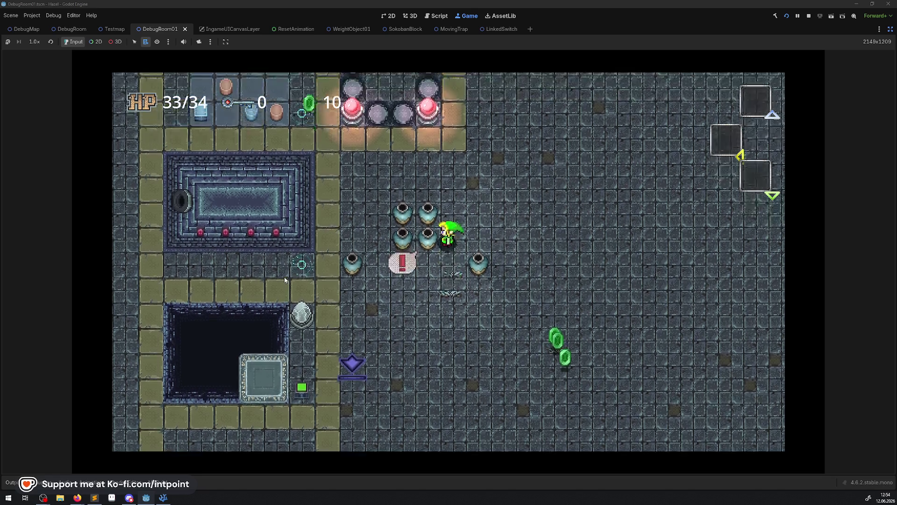
pyautogui.press('Down')
pyautogui.press('Left')
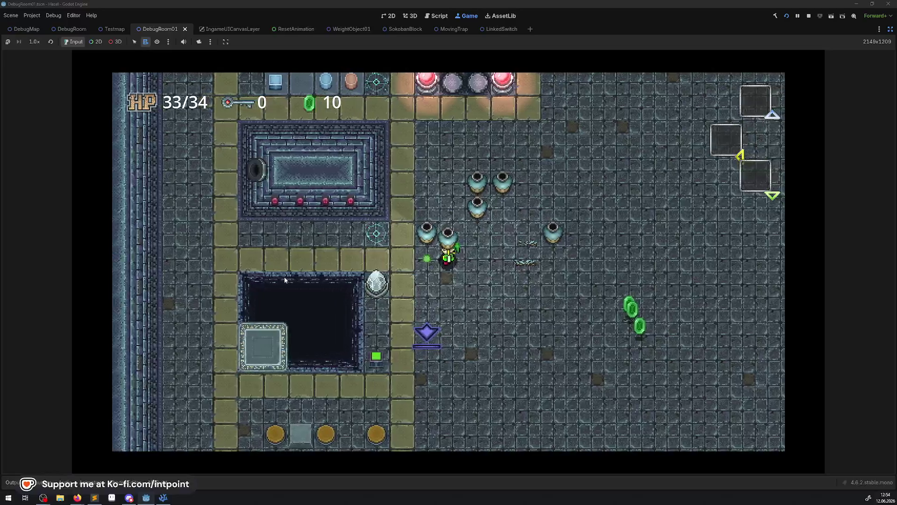
pyautogui.press('Right')
pyautogui.press('Down')
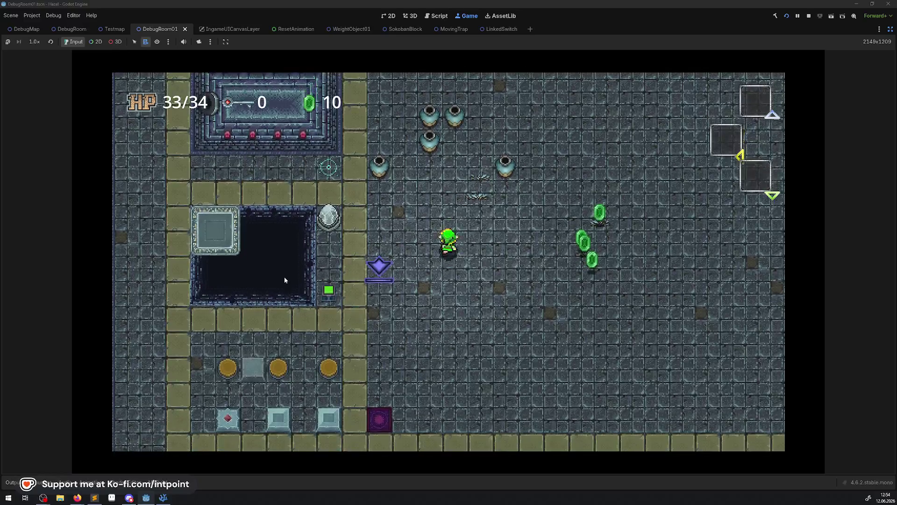
pyautogui.press('Left')
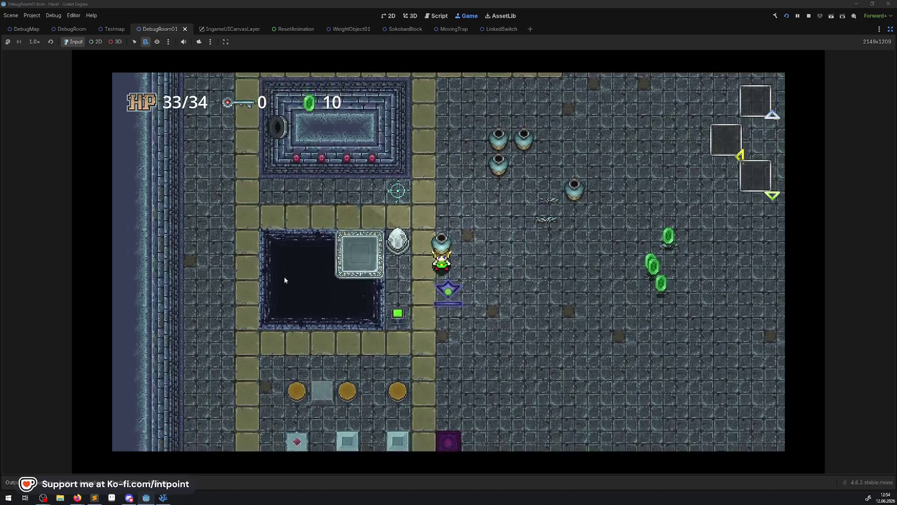
pyautogui.press('space')
pyautogui.press('Right')
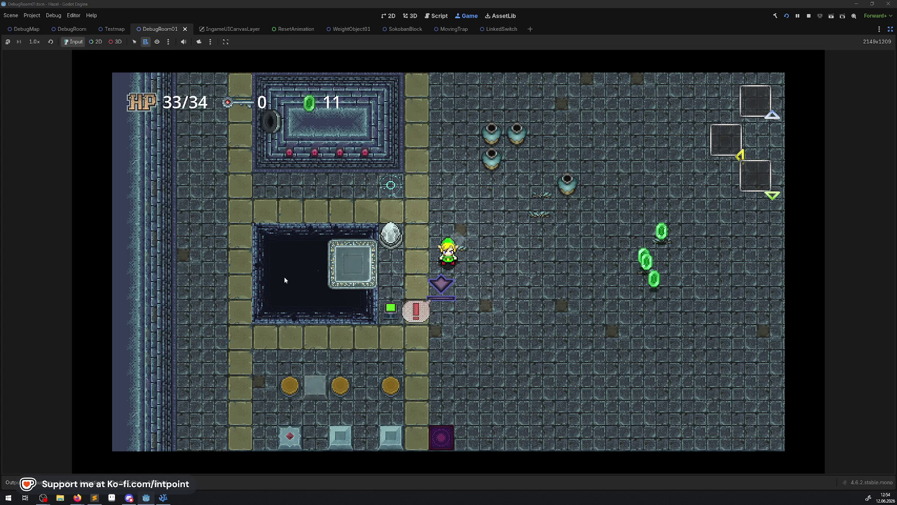
# Walk the character around the room and open the game speed list
pyautogui.press('Up')
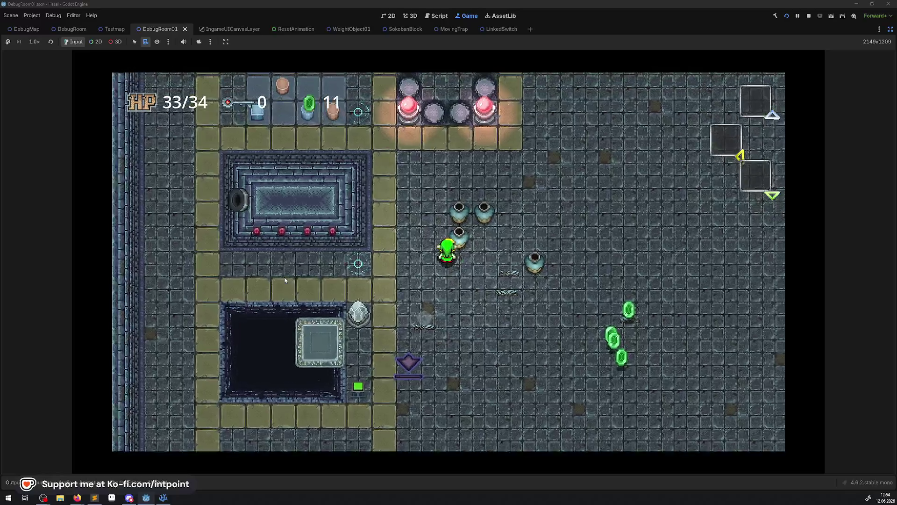
pyautogui.press('Down')
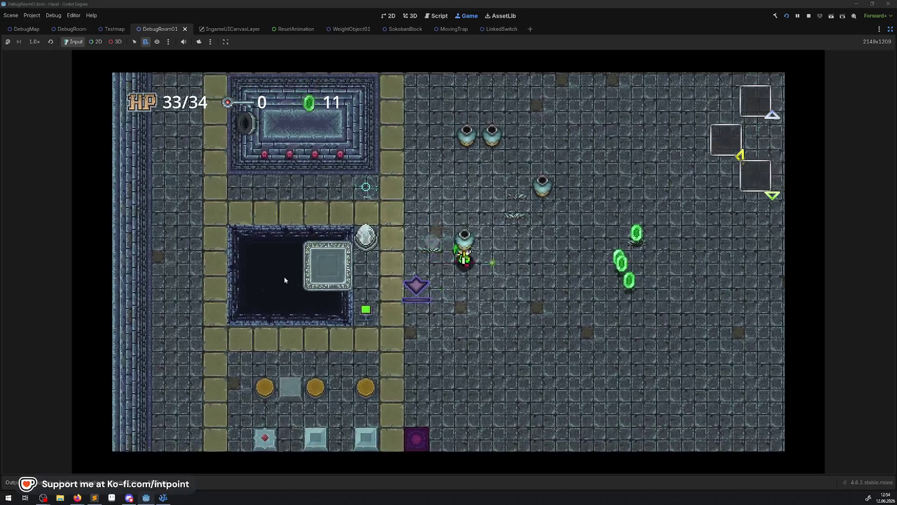
pyautogui.press('Down')
pyautogui.press('Left')
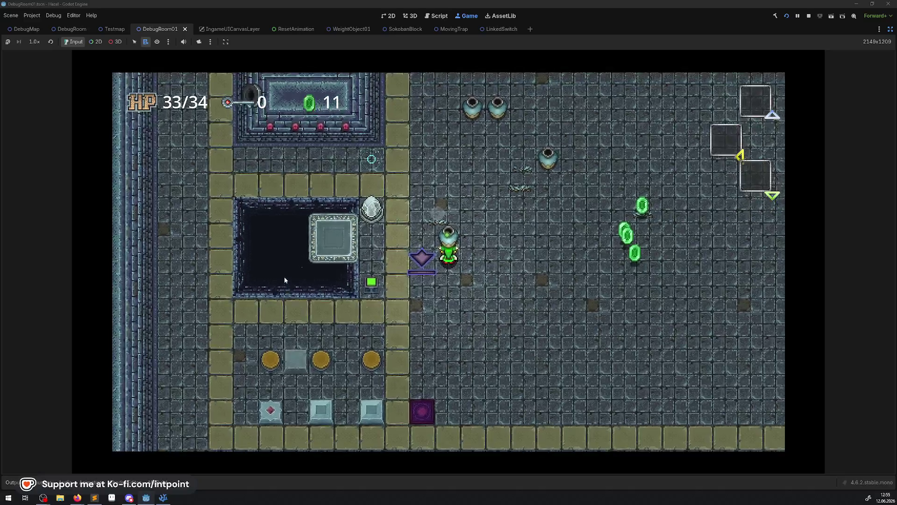
pyautogui.press('Right')
pyautogui.click(34, 41)
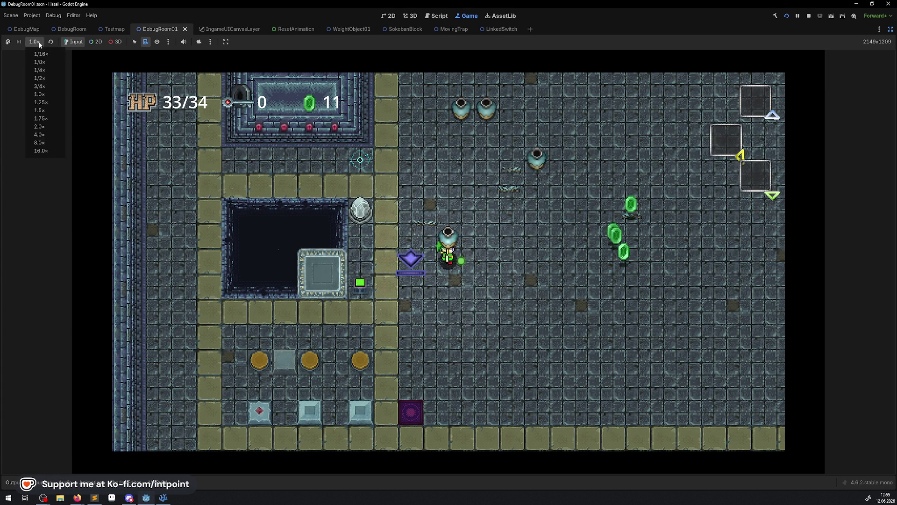
# Slow the game to half speed and throw the held pot to the right
pyautogui.click(44, 79)
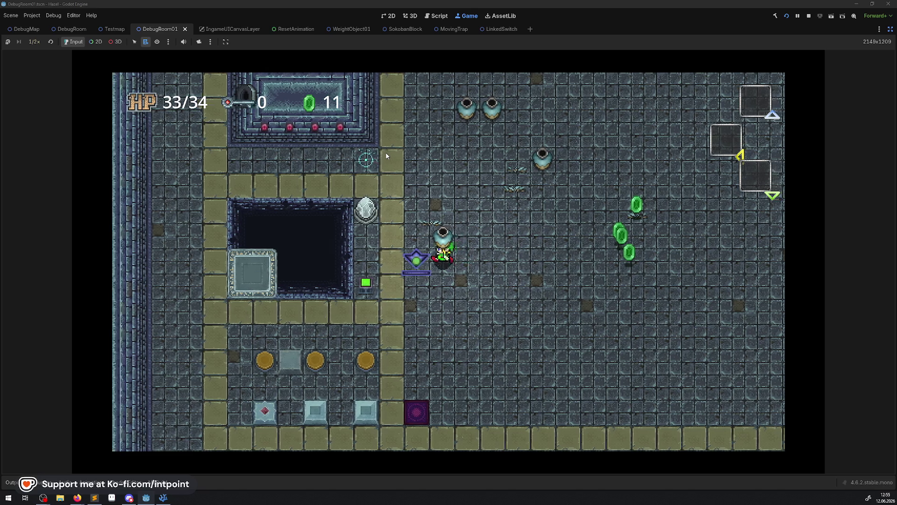
pyautogui.press('space')
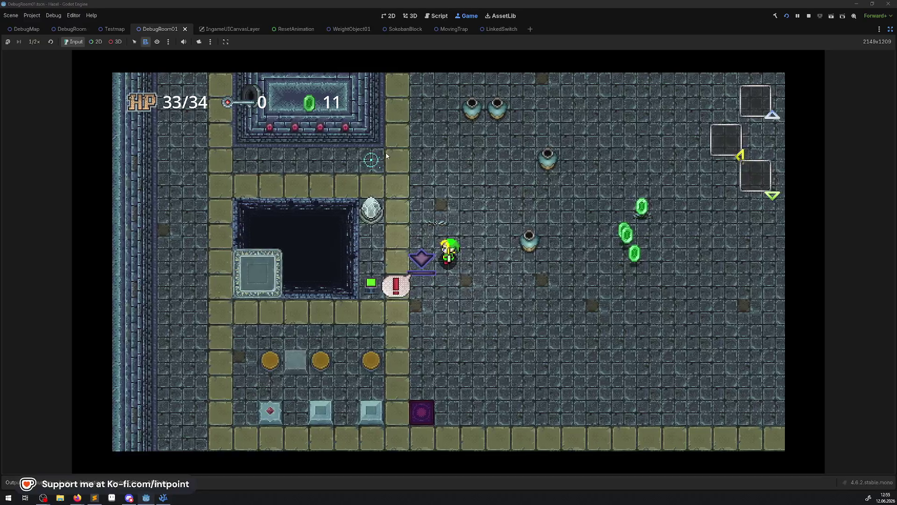
pyautogui.press('Right')
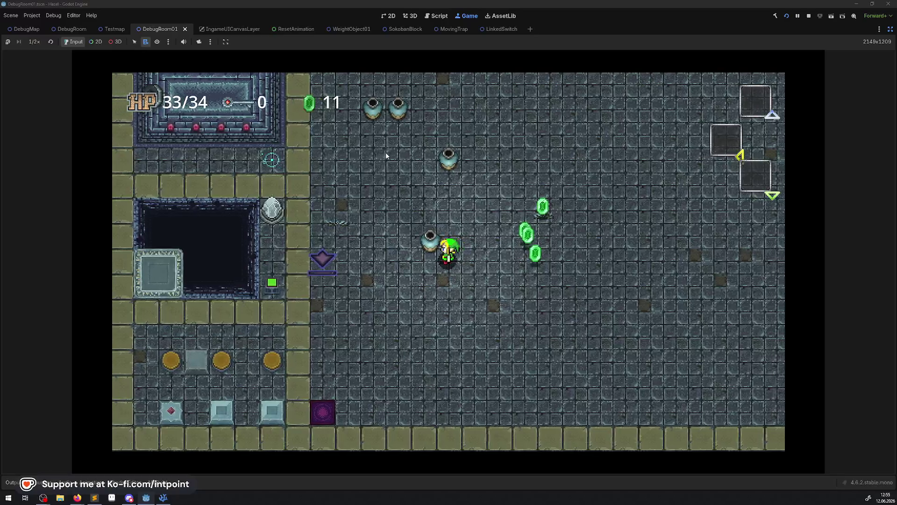
pyautogui.press('Left')
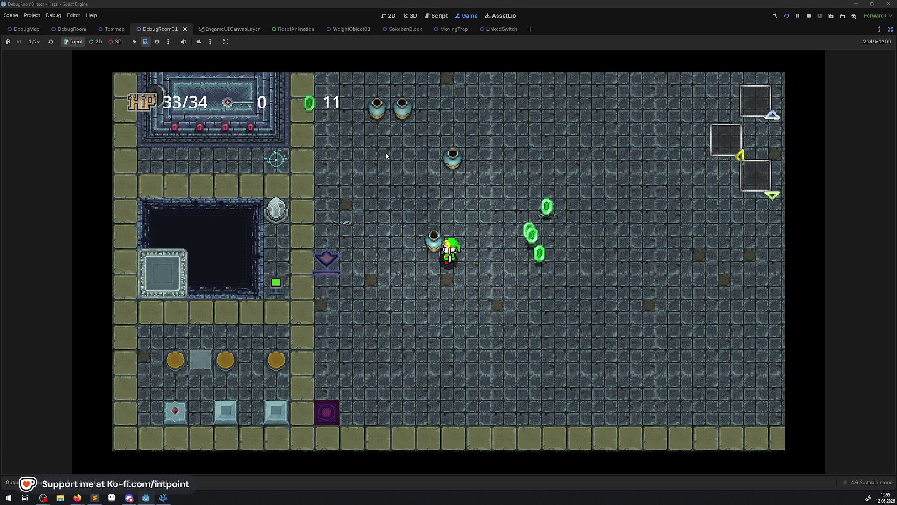
pyautogui.press('space')
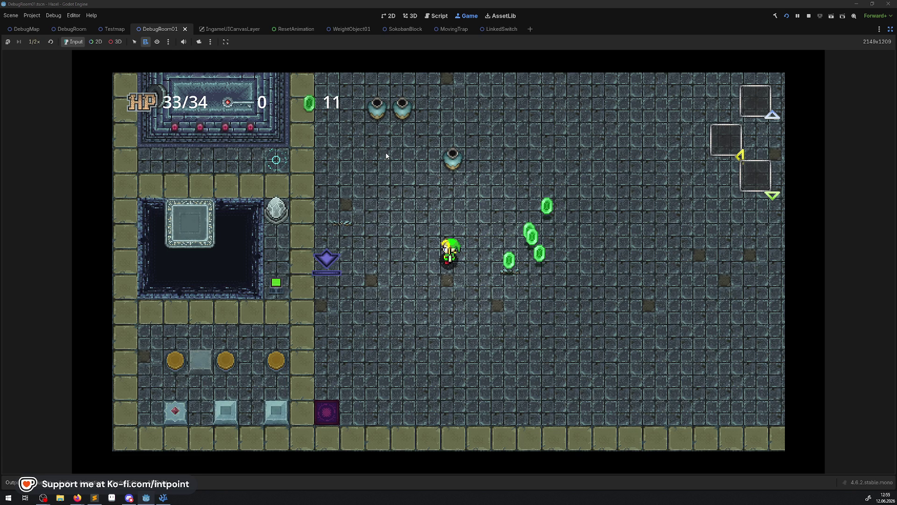
pyautogui.press('Left')
pyautogui.press('Up')
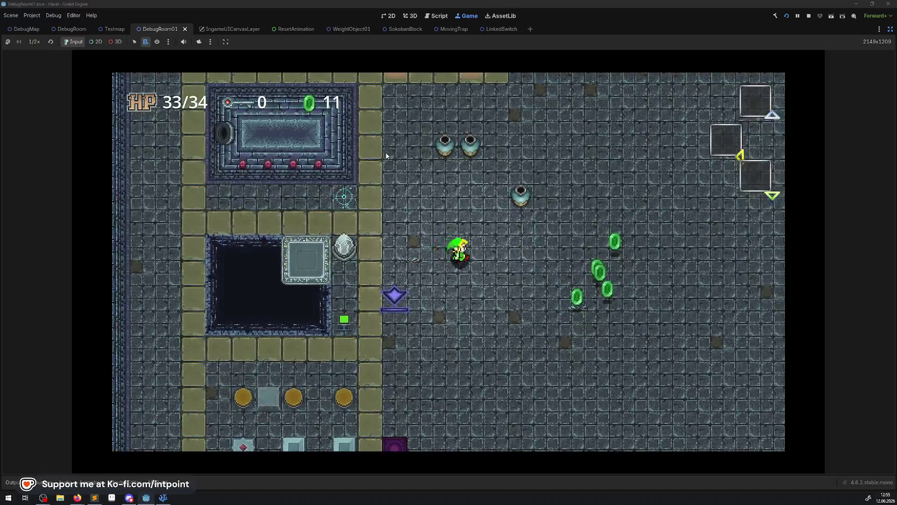
pyautogui.press('Right')
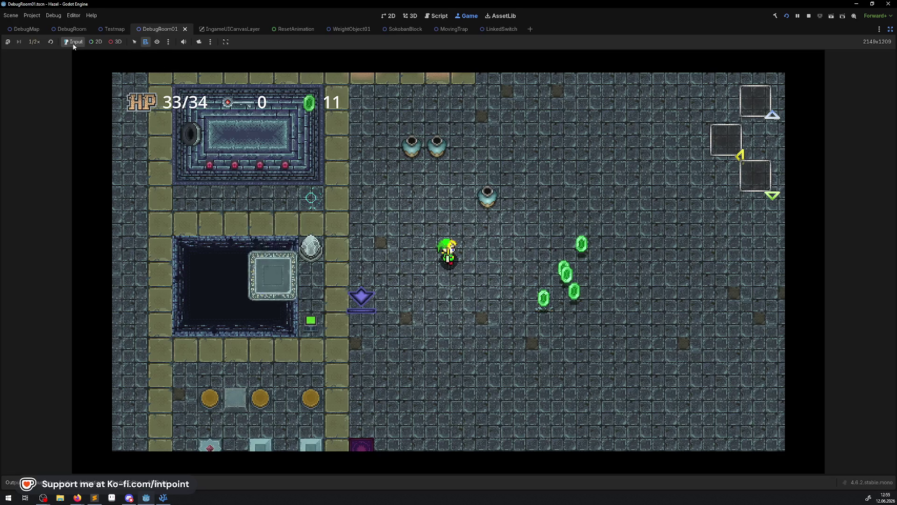
# Lift and throw three more pots to the right, toward the rupees
pyautogui.press('Up')
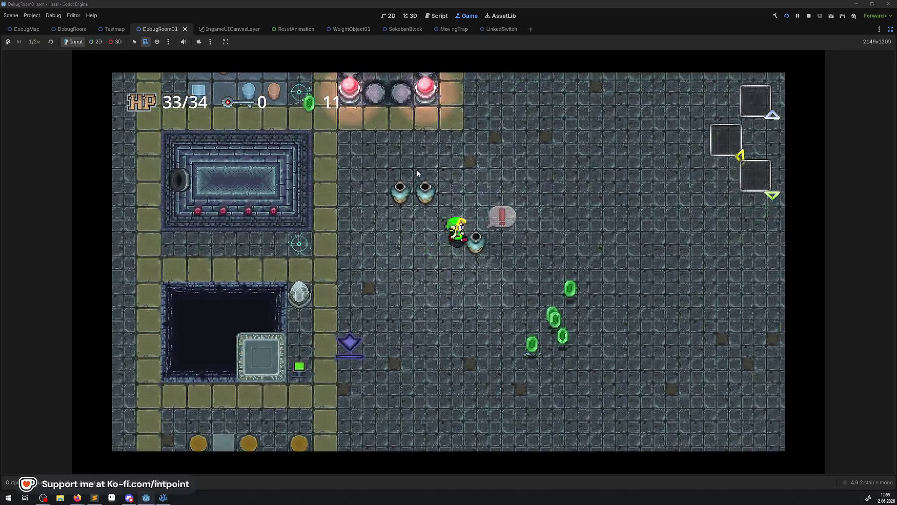
pyautogui.press('Left')
pyautogui.press('Down')
pyautogui.press('space')
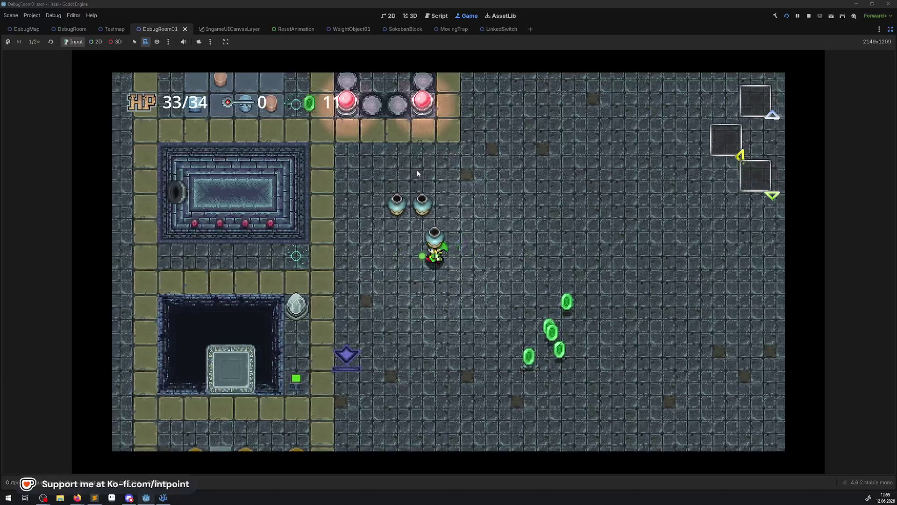
pyautogui.press('Right')
pyautogui.press('space')
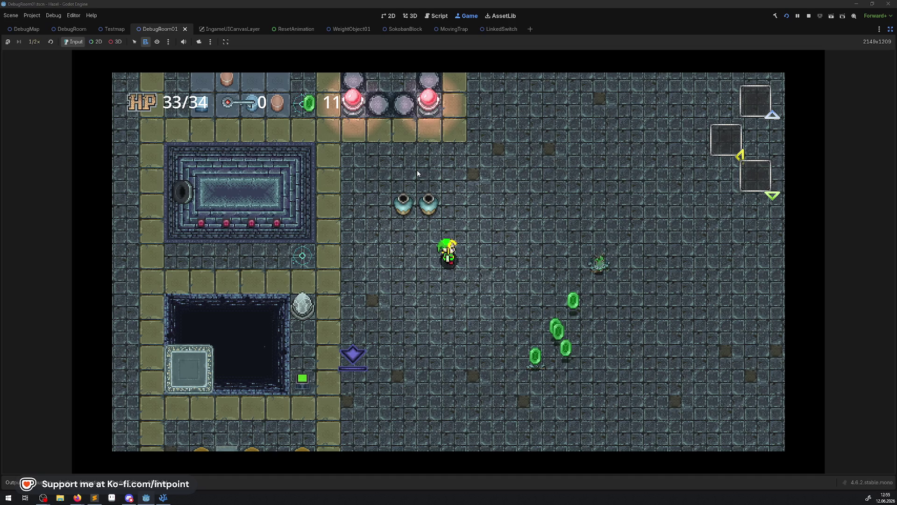
pyautogui.press('Up')
pyautogui.press('space')
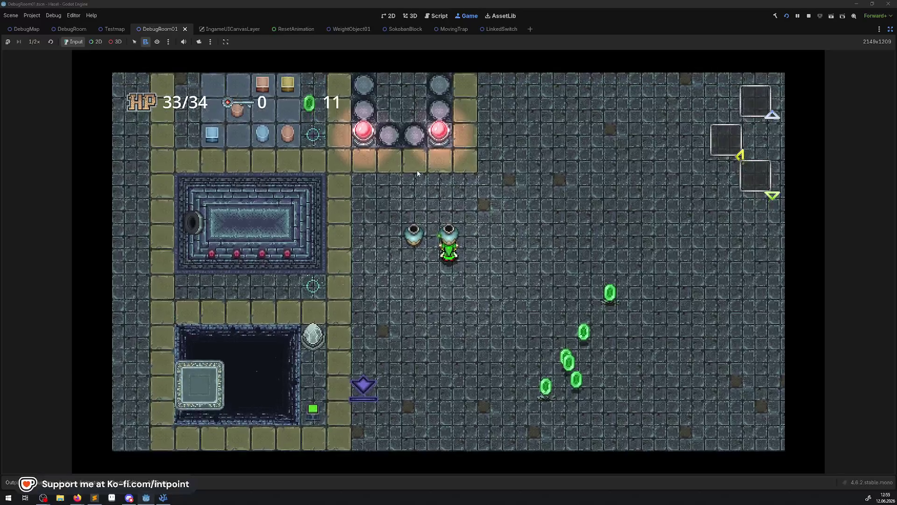
pyautogui.press('Right')
pyautogui.press('space')
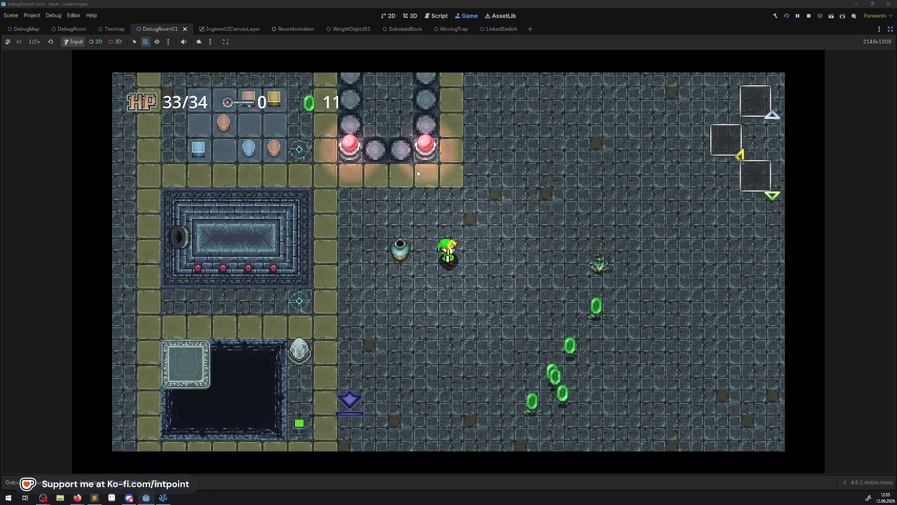
pyautogui.press('Left')
pyautogui.press('space')
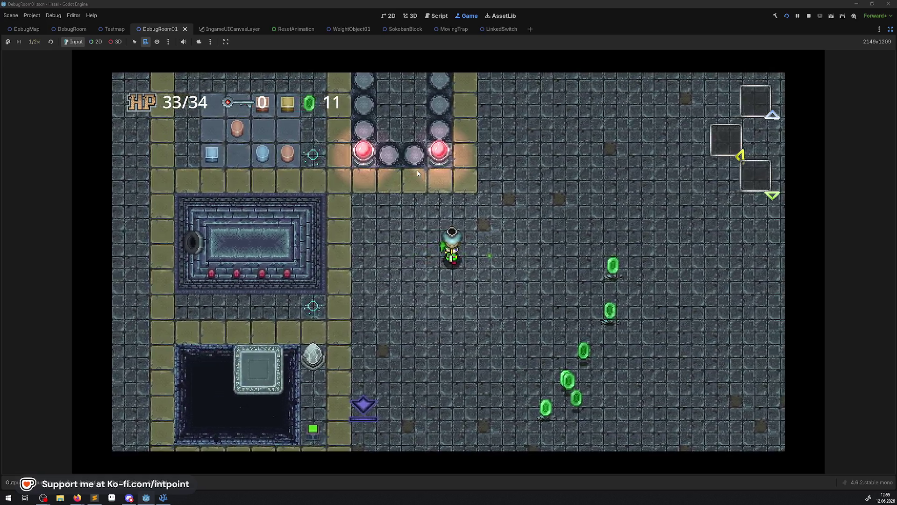
pyautogui.press('Right')
pyautogui.press('space')
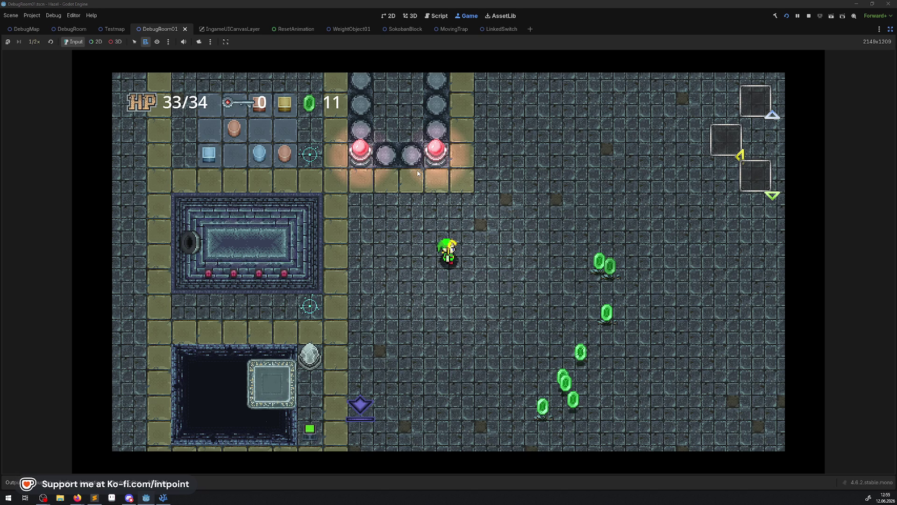
# Stop the game, delete all the jars from DebugRoom01 and save the scene
pyautogui.click(810, 16)
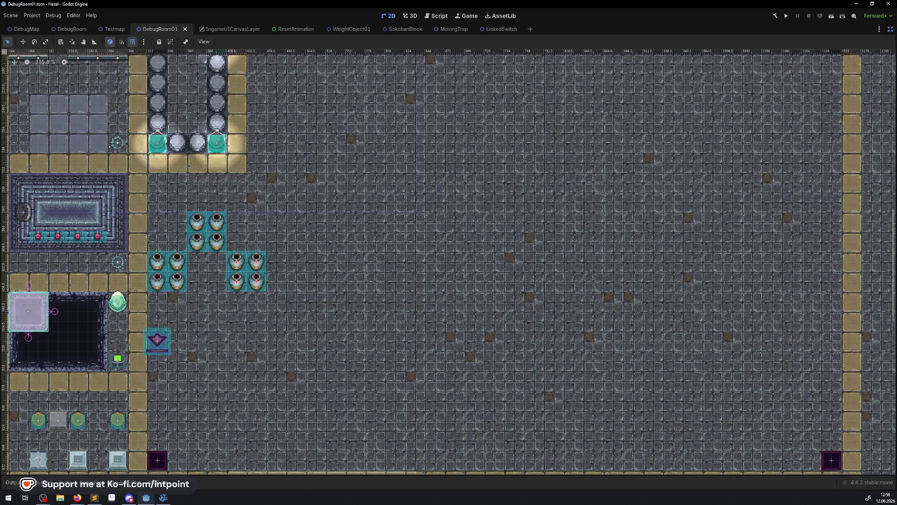
pyautogui.moveTo(301, 325)
pyautogui.mouseDown()
pyautogui.moveTo(150, 226)
pyautogui.moveTo(150, 210)
pyautogui.mouseUp()
pyautogui.press('Delete')
pyautogui.press('Return')
pyautogui.hotkey('ctrl', 's')
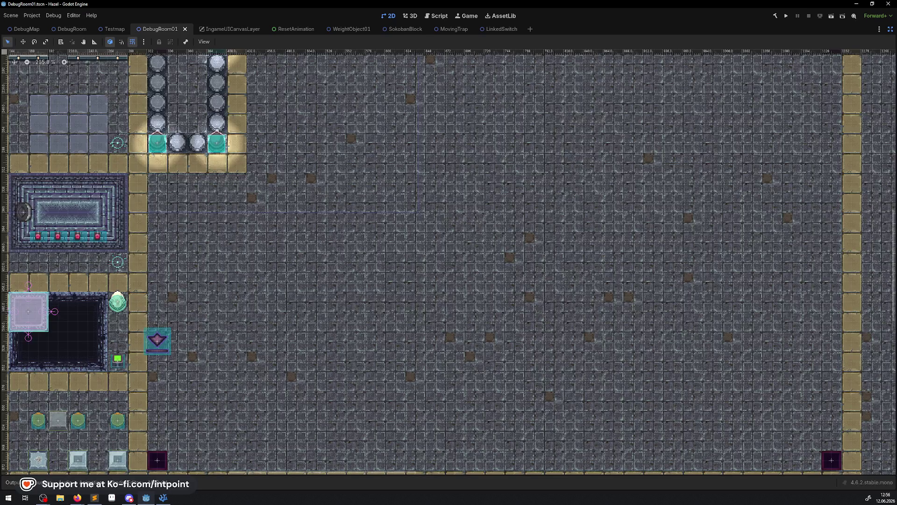
# Restore the editor's side panels, then switch over to TimeFreezeSwitch.cs in VS Code
pyautogui.hotkey('alt', 'Tab')
pyautogui.click(890, 30)
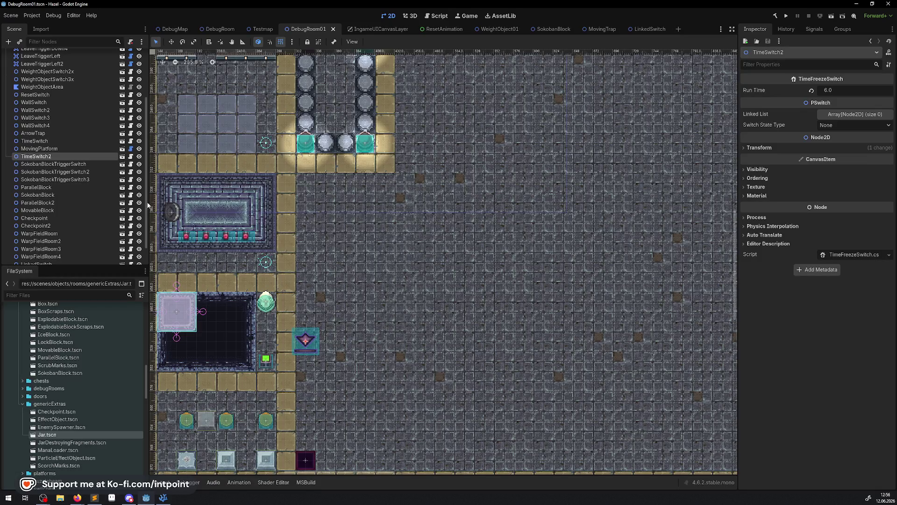
pyautogui.hotkey('alt', 'Tab')
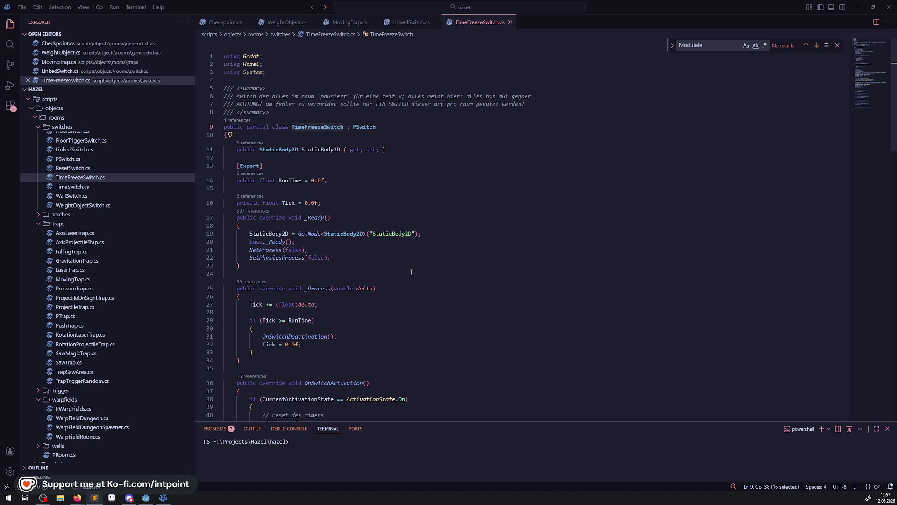
# Close TimeFreezeSwitch.cs in VS Code and return to the Godot DebugRoom01 editor
pyautogui.click(510, 22)
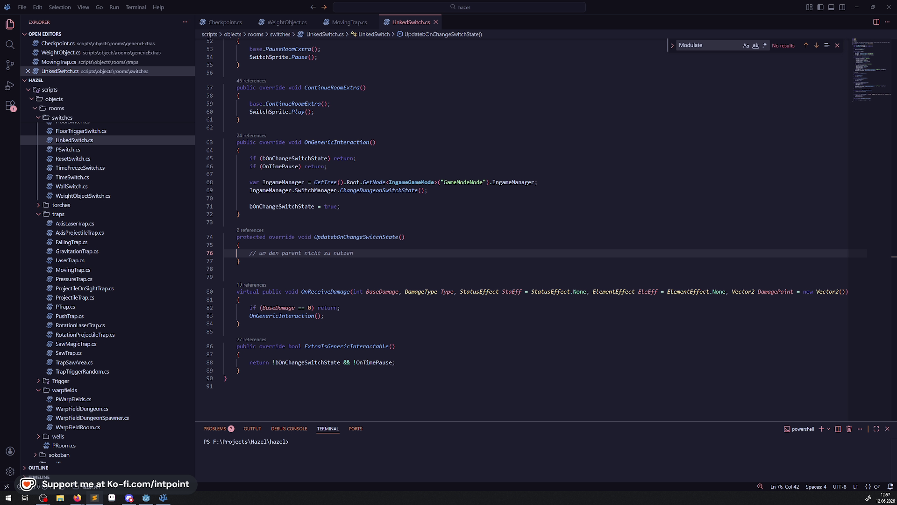
pyautogui.click(146, 497)
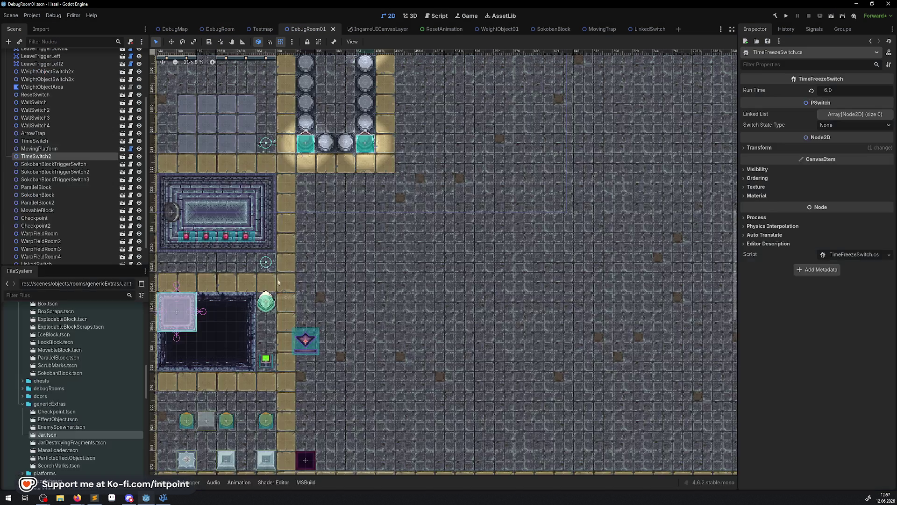
# Drag FloorTriggerSwitch.tscn from the switches folder onto the DebugRoom01 floor, Required Weight 96
pyautogui.scroll(3, 310, 296)
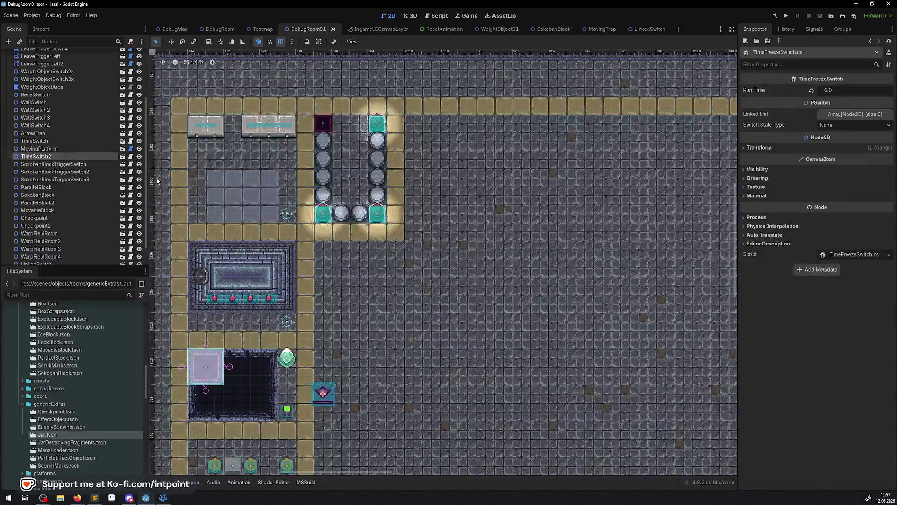
pyautogui.click(23, 404)
pyautogui.click(22, 427)
pyautogui.scroll(-3, 46, 397)
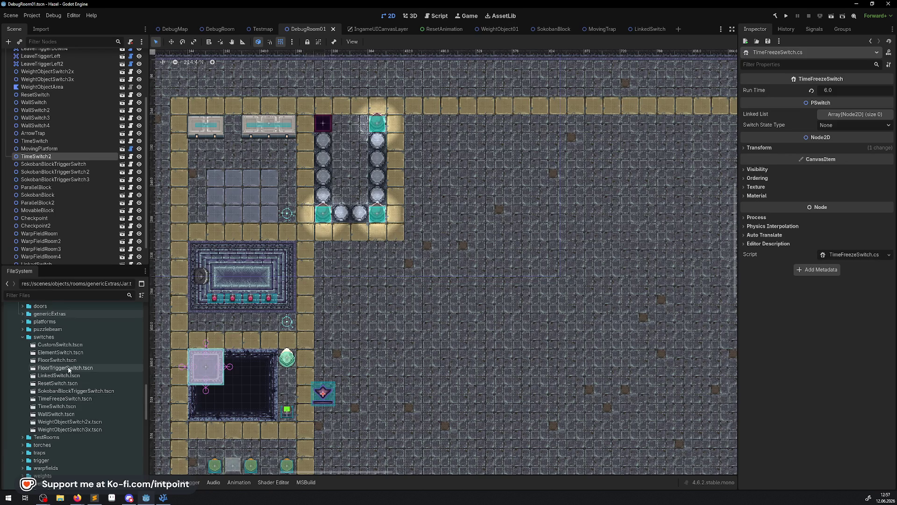
pyautogui.moveTo(68, 369); pyautogui.dragTo(354, 349)
pyautogui.scroll(4, 351, 357)
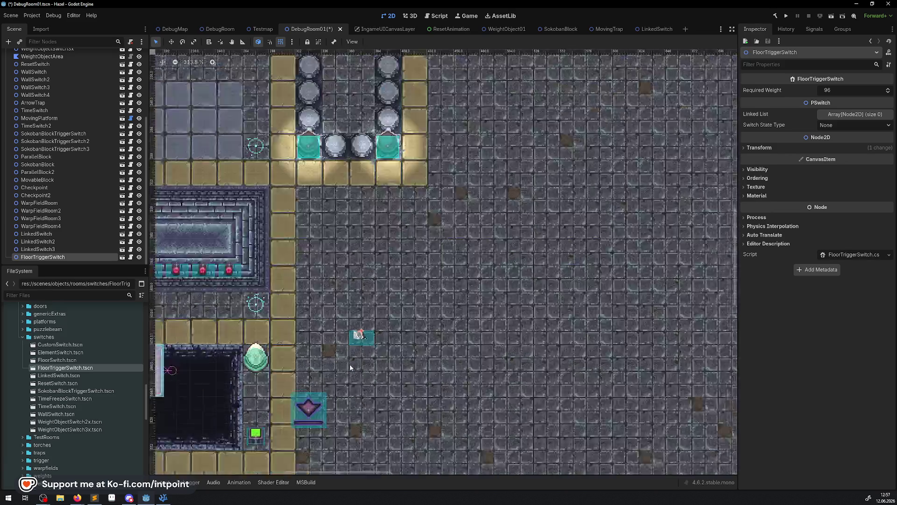
pyautogui.press('Delete')
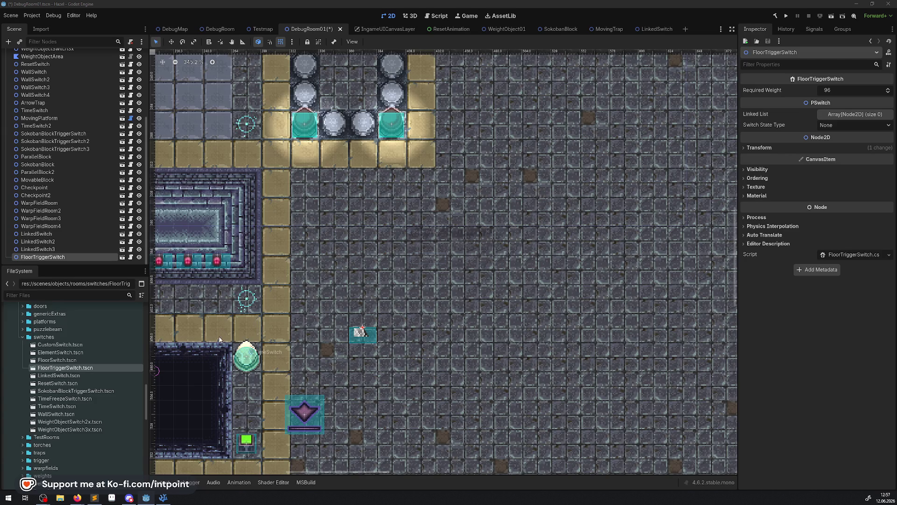
# Remove the FloorTriggerSwitch node, keep FloorTriggerSwitch.tscn, and save DebugRoom01
pyautogui.click(417, 258)
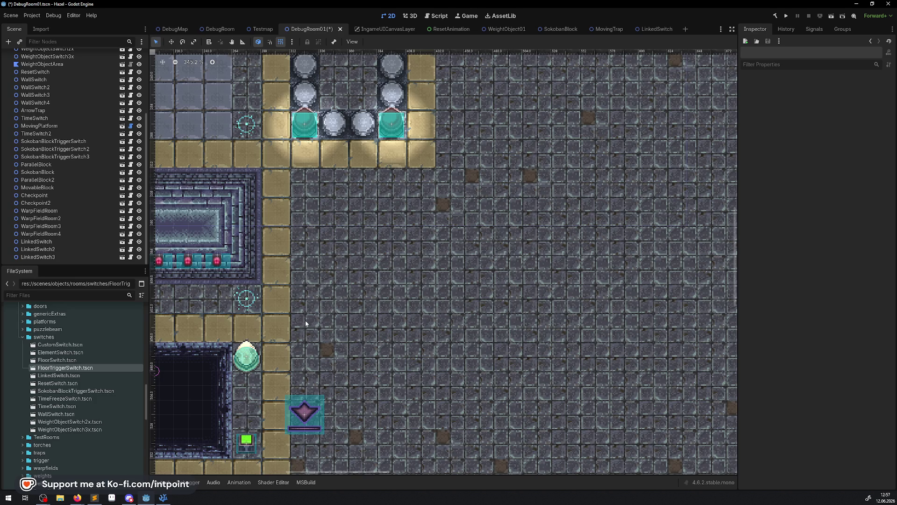
pyautogui.moveTo(323, 345); pyautogui.dragTo(365, 304)
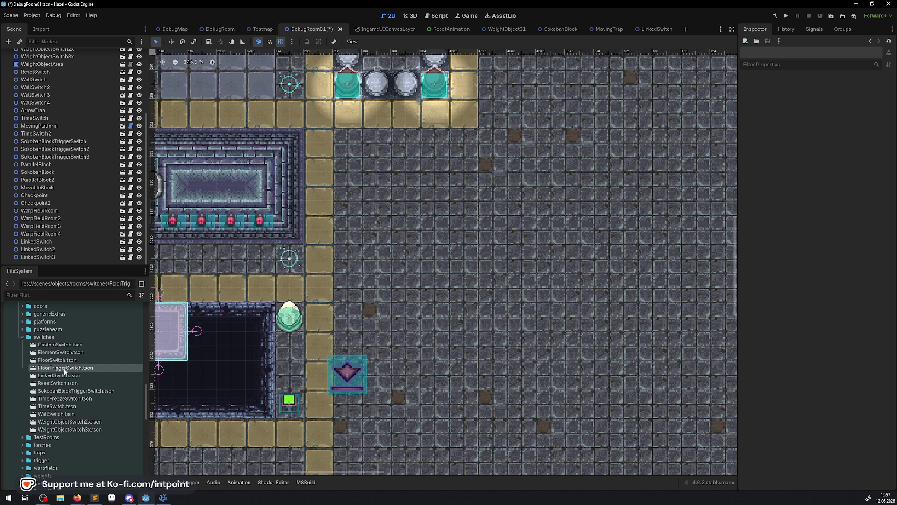
pyautogui.press('Delete')
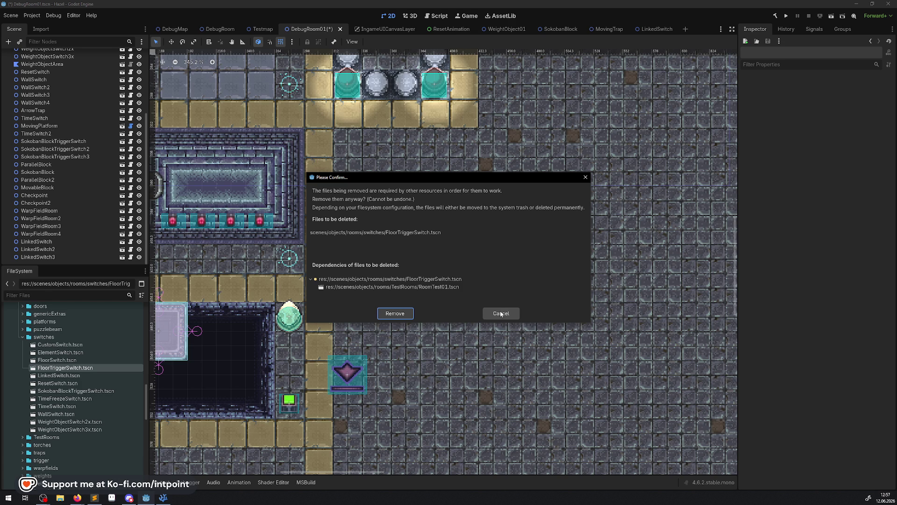
pyautogui.click(501, 313)
pyautogui.hotkey('ctrl', 's')
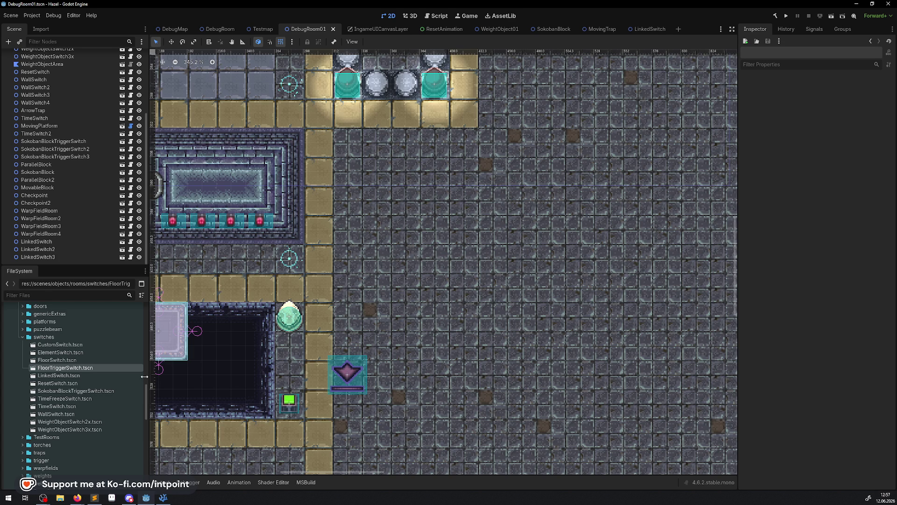
# Request deletion of FloorTriggerSwitch.tscn again, then cancel at the RoomTest01.tscn dependency warning
pyautogui.click(71, 375)
pyautogui.click(73, 368)
pyautogui.press('Delete')
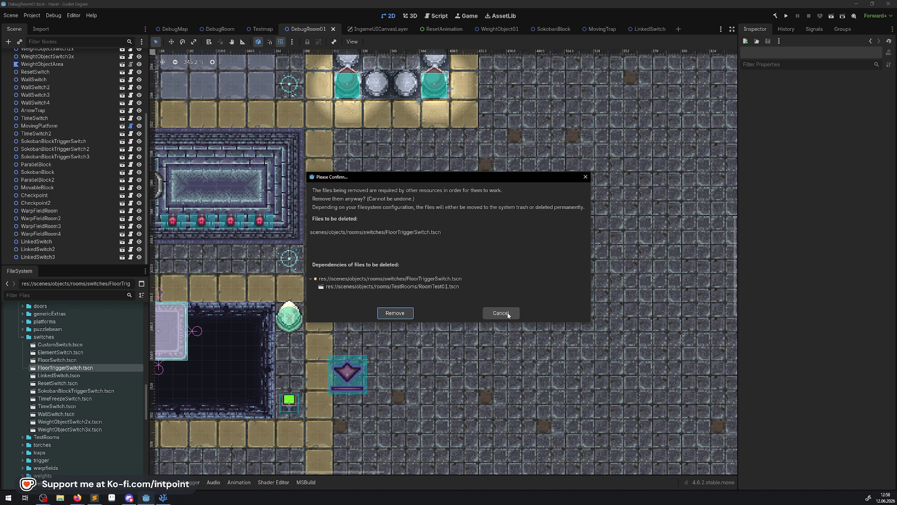
pyautogui.click(508, 316)
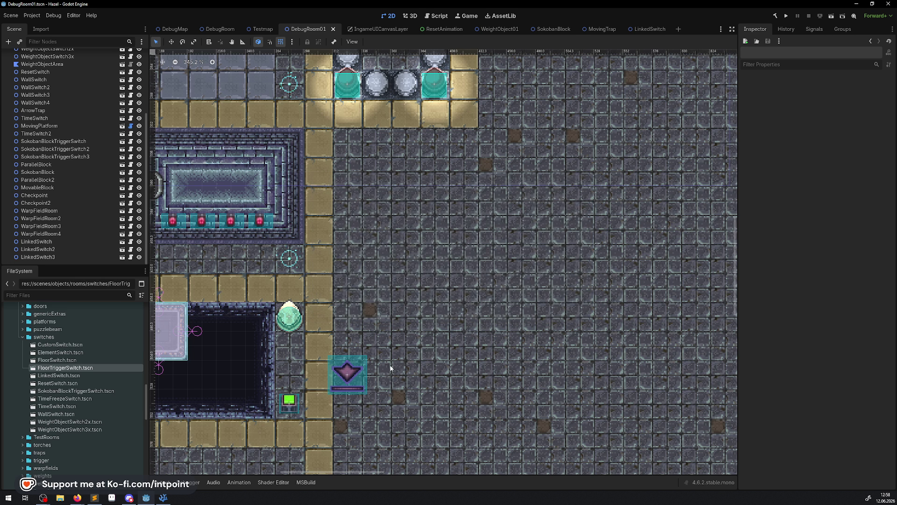
# Check deletion prompts for LinkedSwitch.tscn and FloorTriggerSwitch.tscn, cancelling both
pyautogui.click(71, 375)
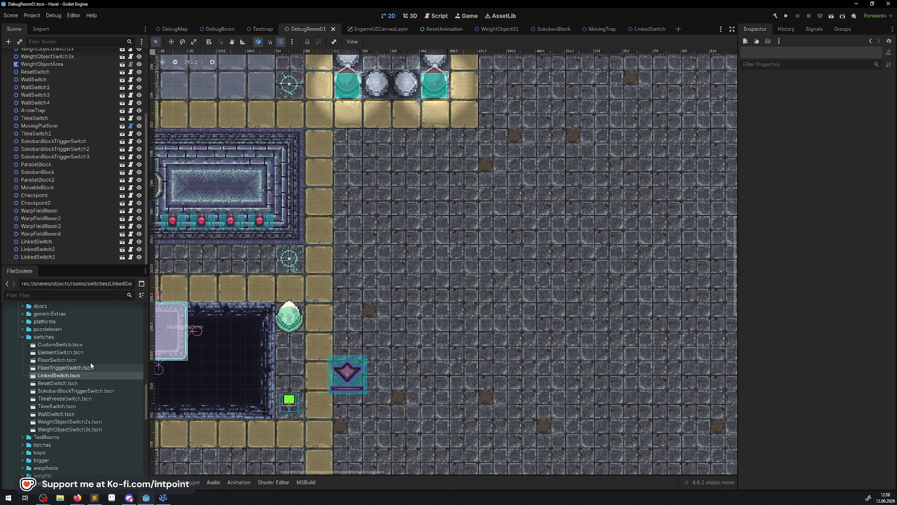
pyautogui.hotkey('ctrl', 'a')
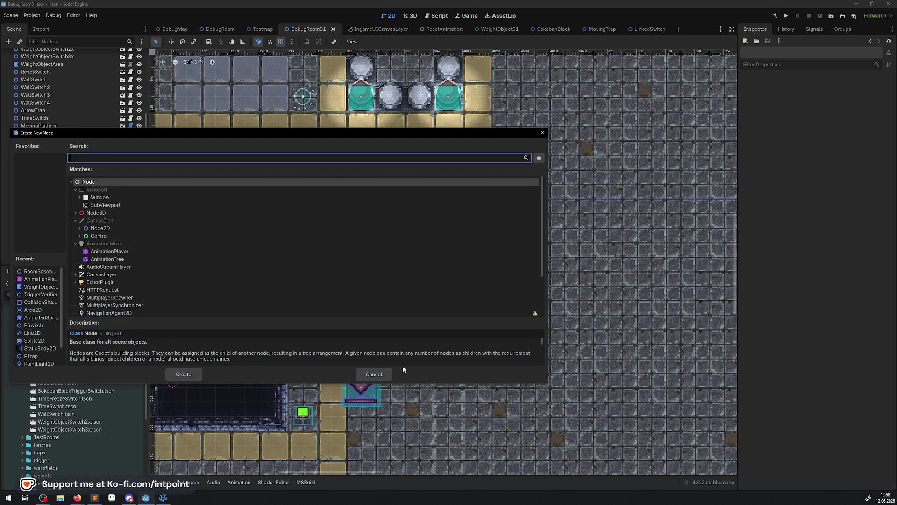
pyautogui.click(390, 369)
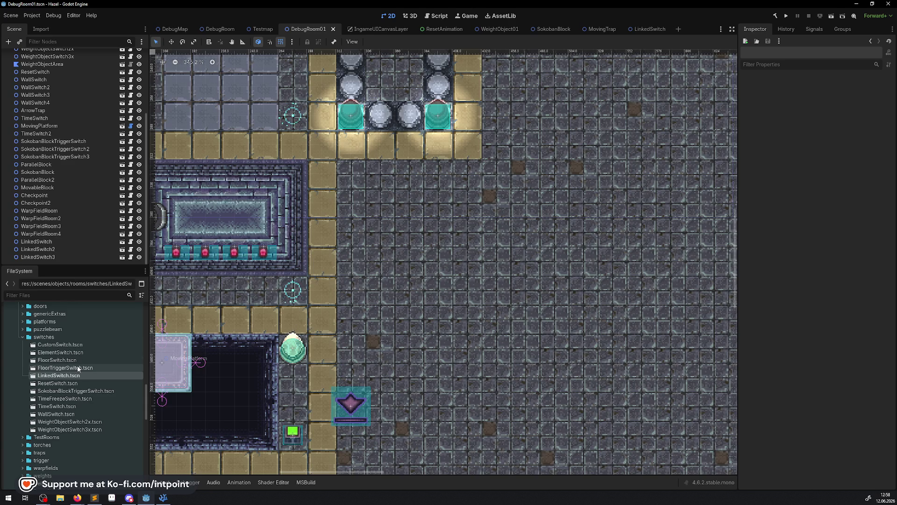
pyautogui.click(71, 369)
pyautogui.click(71, 375)
pyautogui.press('Delete')
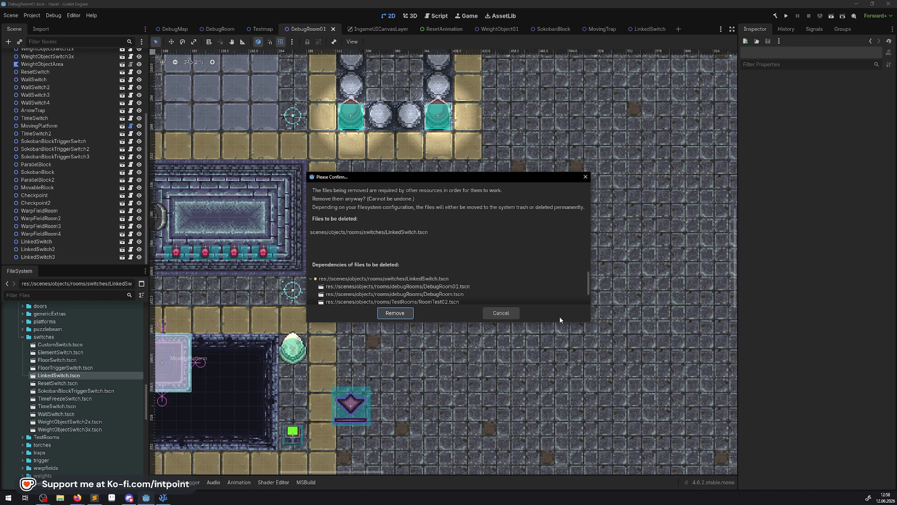
pyautogui.click(501, 313)
pyautogui.click(66, 368)
pyautogui.press('Delete')
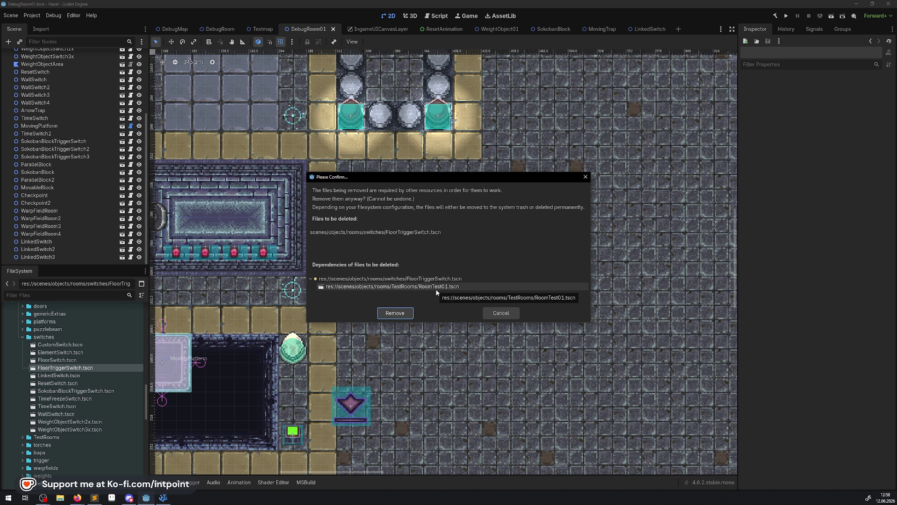
pyautogui.click(500, 313)
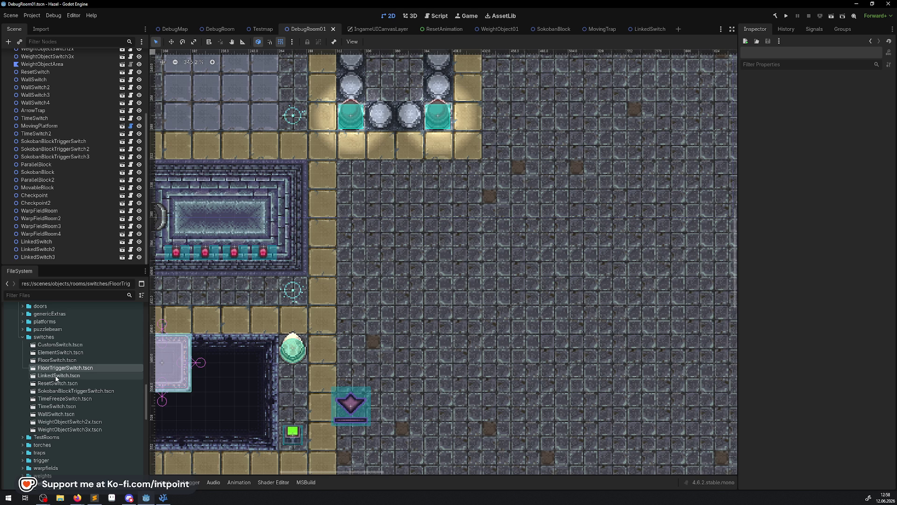
# Expand the TestRooms folder and open RoomTest01.tscn
pyautogui.scroll(5, 95, 381)
pyautogui.scroll(-5, 91, 378)
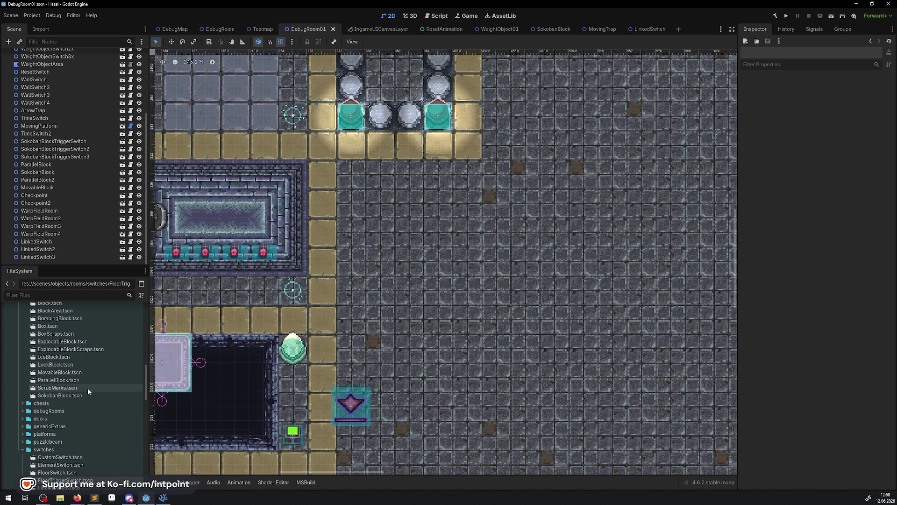
pyautogui.scroll(-6, 38, 406)
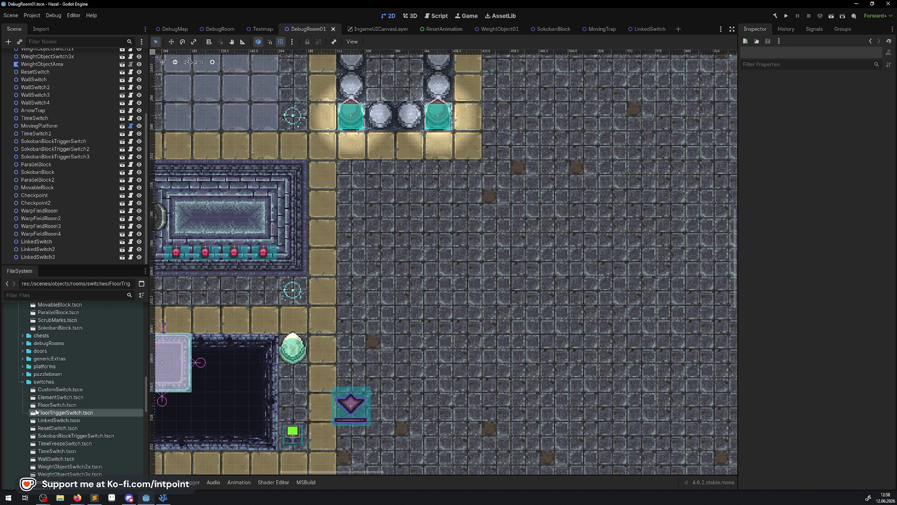
pyautogui.click(23, 391)
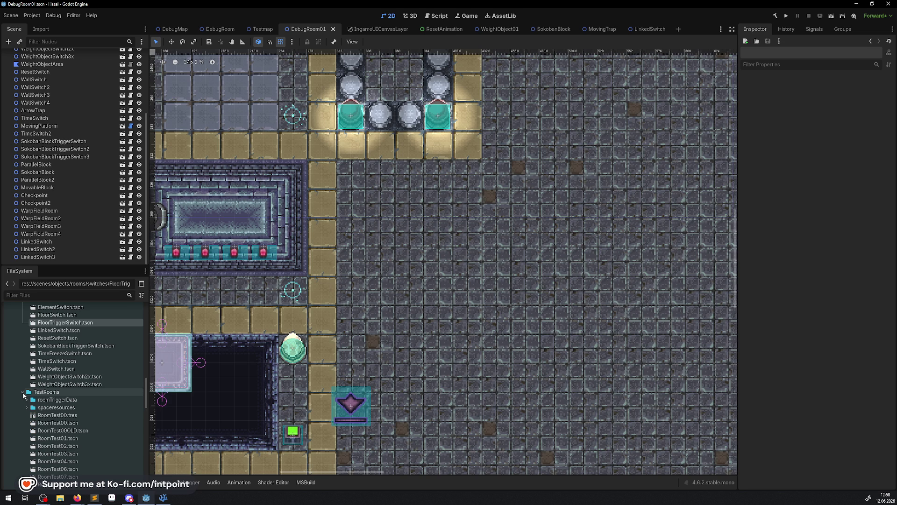
pyautogui.doubleClick(60, 438)
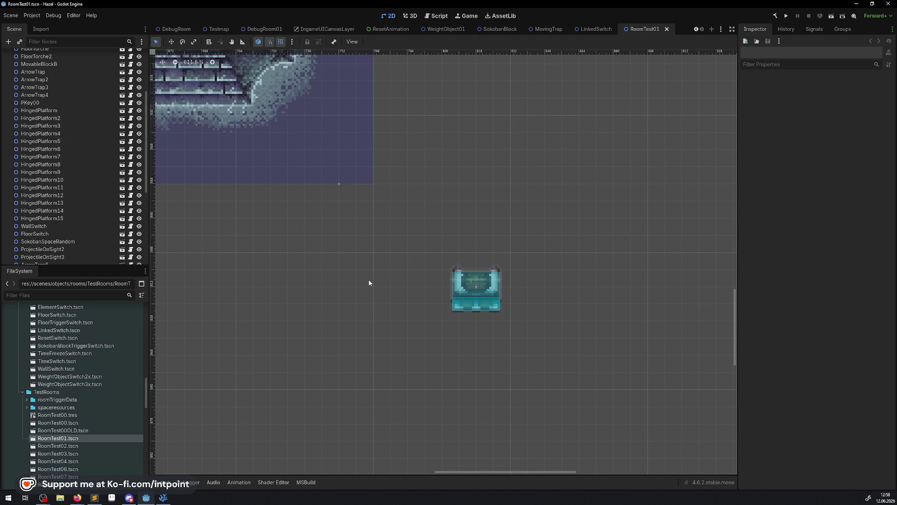
# Delete the FloorTriggerSwitch node from RoomTest01, save, and close the RoomTest01 tab
pyautogui.moveTo(370, 280)
pyautogui.mouseDown()
pyautogui.moveTo(327, 196)
pyautogui.moveTo(478, 363)
pyautogui.mouseUp()
pyautogui.scroll(-5, 477, 364)
pyautogui.scroll(4, 525, 75)
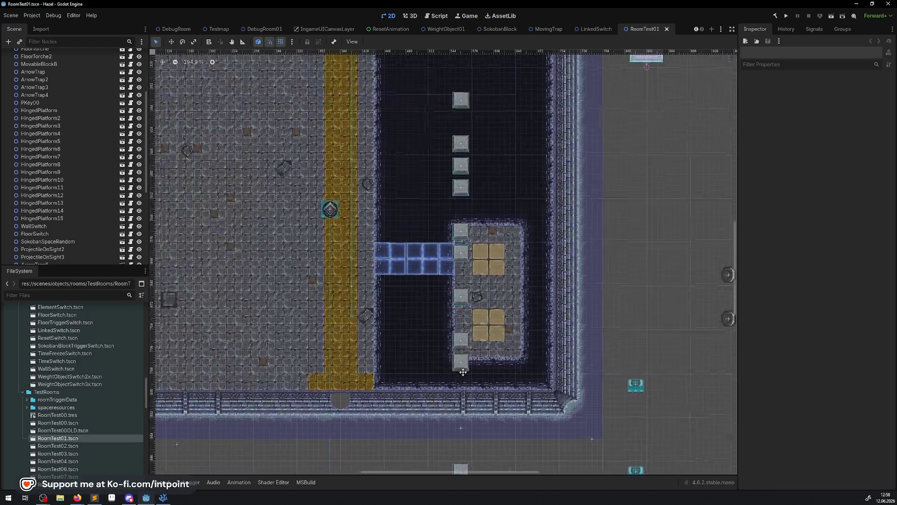
pyautogui.moveTo(526, 75)
pyautogui.mouseDown()
pyautogui.moveTo(407, 234)
pyautogui.moveTo(455, 209)
pyautogui.mouseUp()
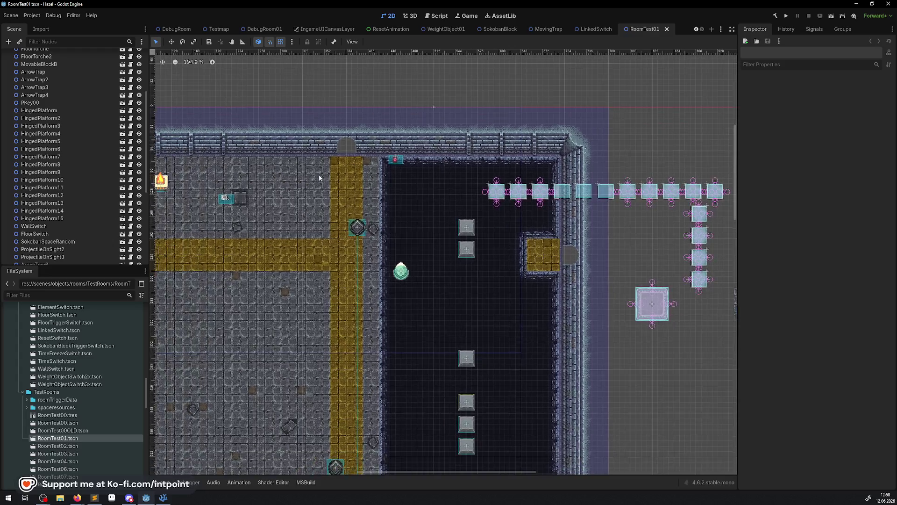
pyautogui.click(225, 197)
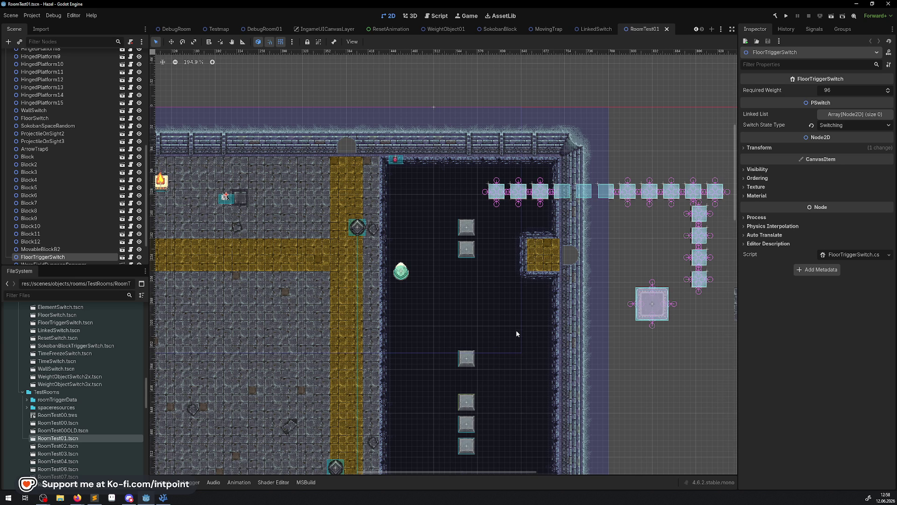
pyautogui.moveTo(517, 332); pyautogui.dragTo(469, 262)
pyautogui.press('Delete')
pyautogui.click(431, 258)
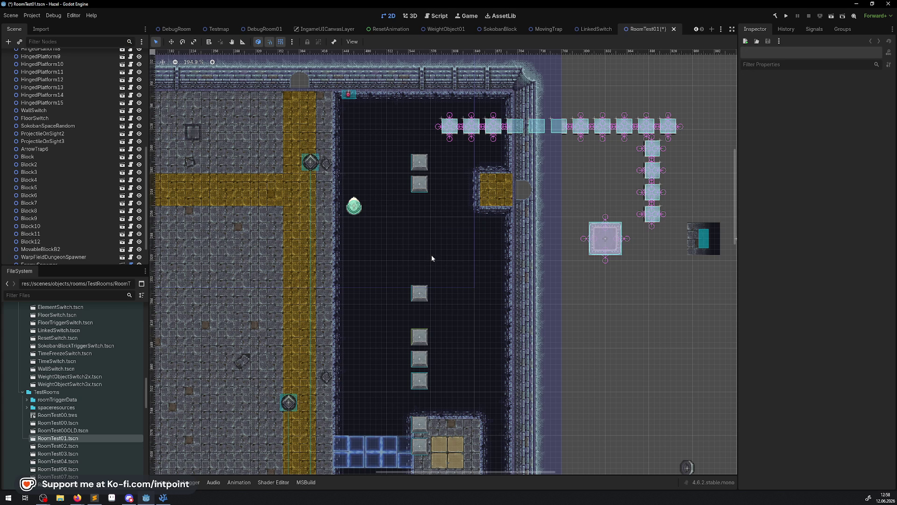
pyautogui.hotkey('ctrl', 's')
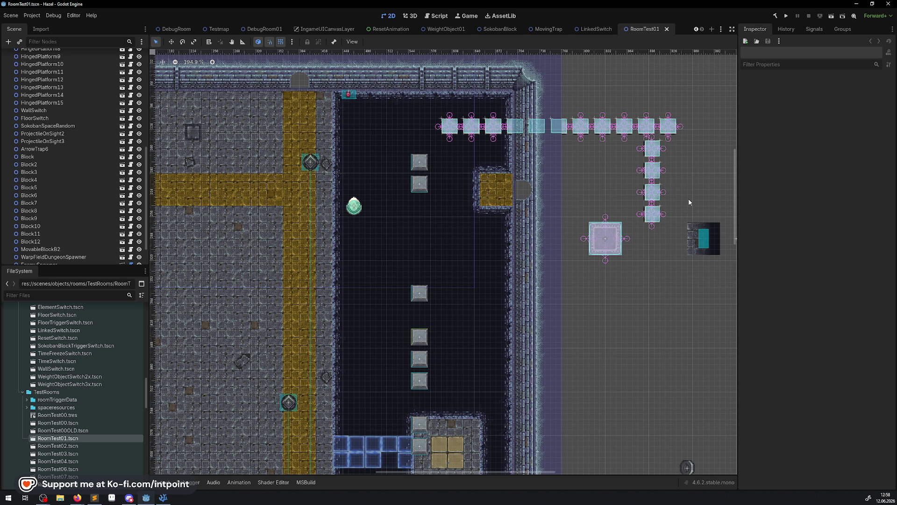
pyautogui.click(667, 30)
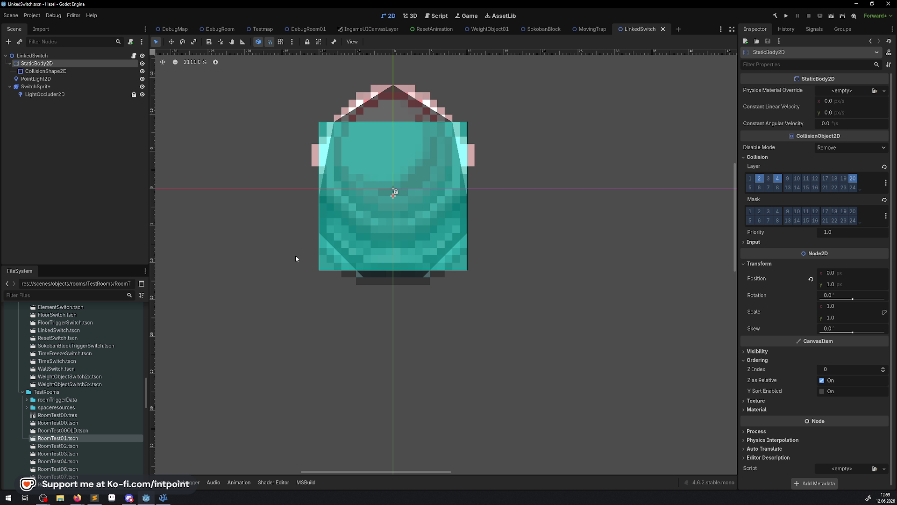
# Delete FloorTriggerSwitch.tscn from the switches folder and return to the DebugRoom01 tab
pyautogui.click(65, 324)
pyautogui.press('Delete')
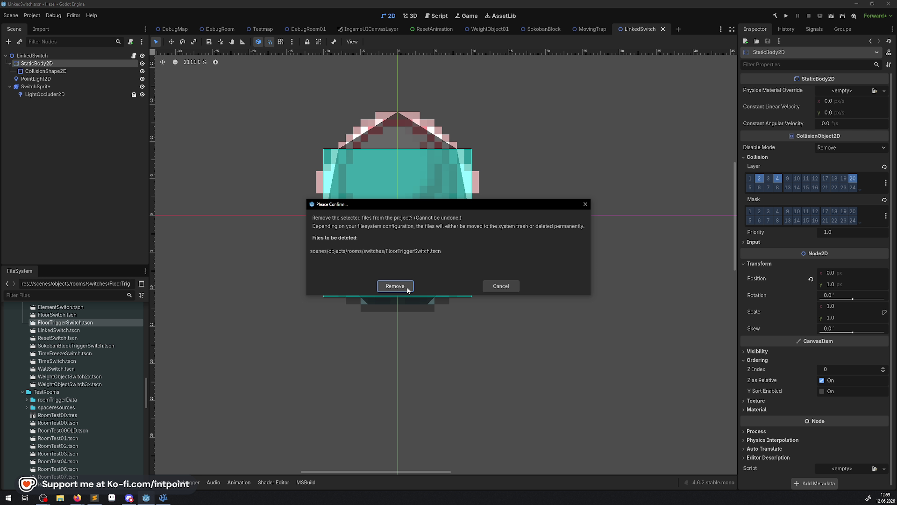
pyautogui.click(407, 290)
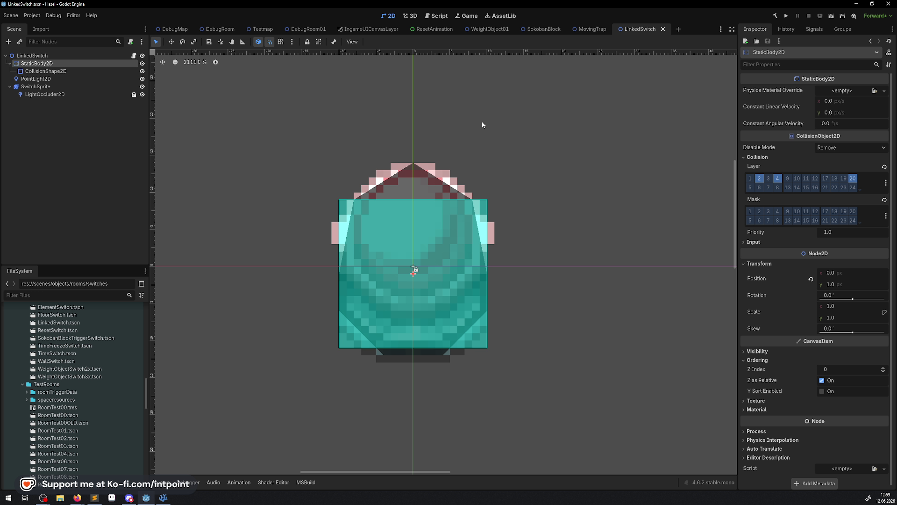
pyautogui.click(263, 29)
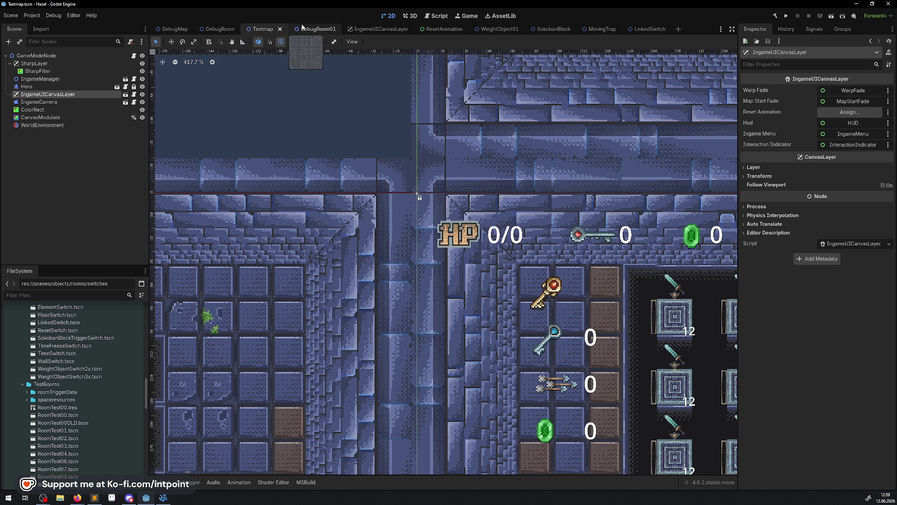
pyautogui.click(304, 29)
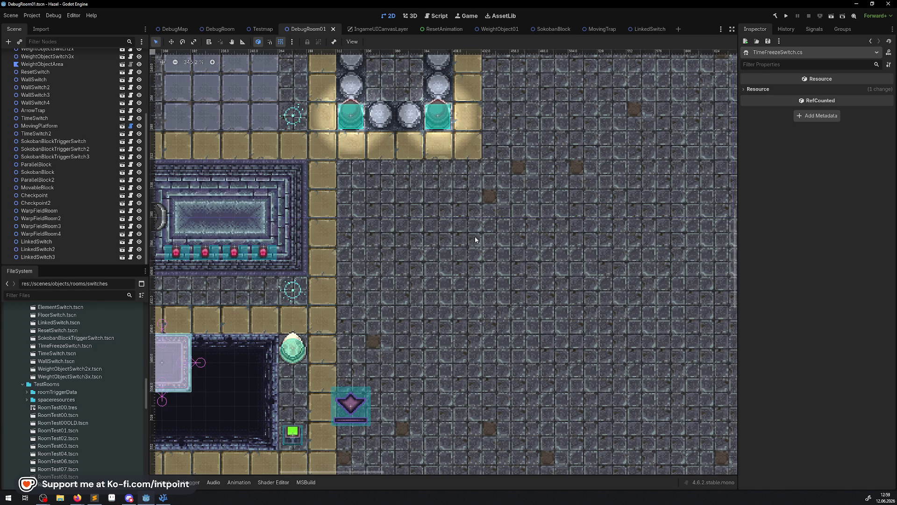
# Collapse TestRooms and drop two FloorSwitch.tscn instances onto the DebugRoom01 floor
pyautogui.scroll(-3, 371, 224)
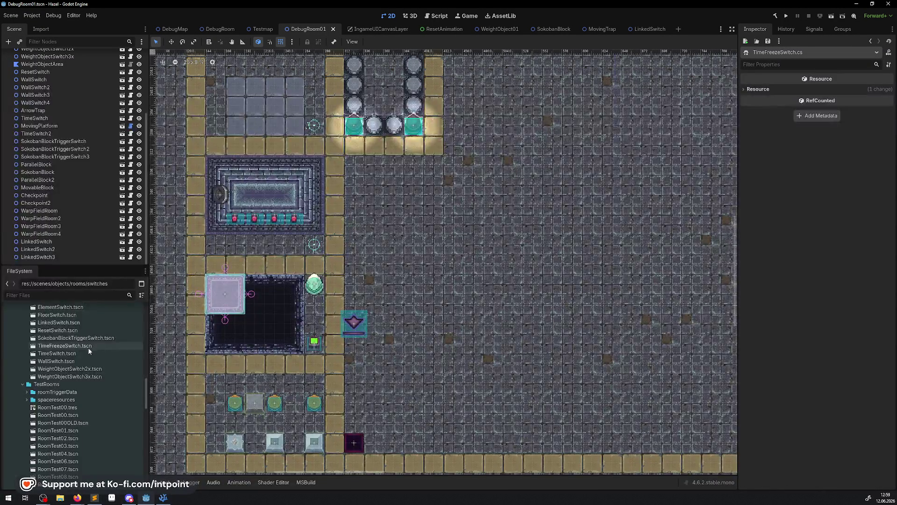
pyautogui.scroll(1, 79, 369)
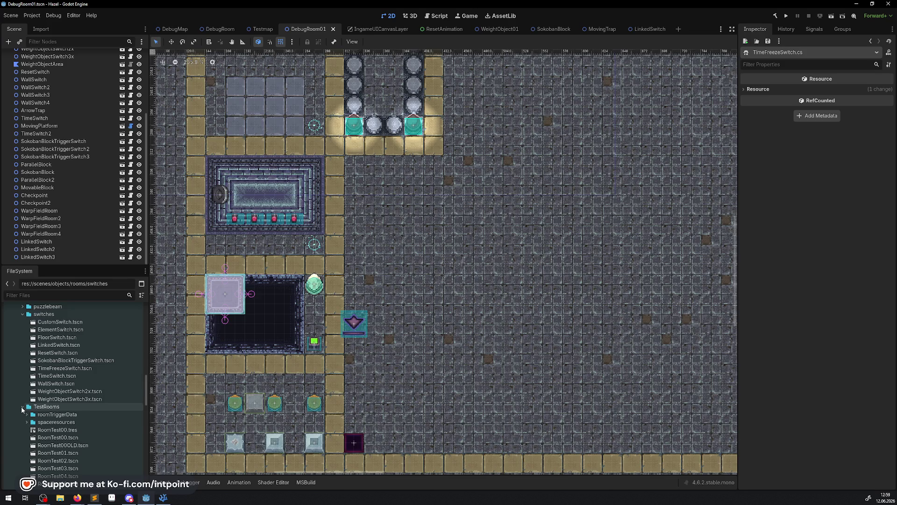
pyautogui.click(22, 409)
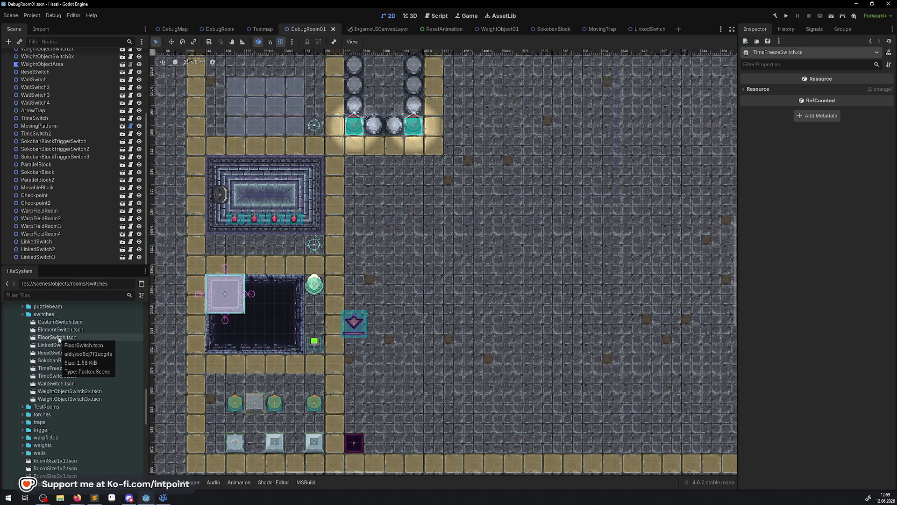
pyautogui.moveTo(58, 339)
pyautogui.mouseDown()
pyautogui.moveTo(394, 185)
pyautogui.moveTo(332, 193)
pyautogui.mouseUp()
pyautogui.scroll(2, 433, 156)
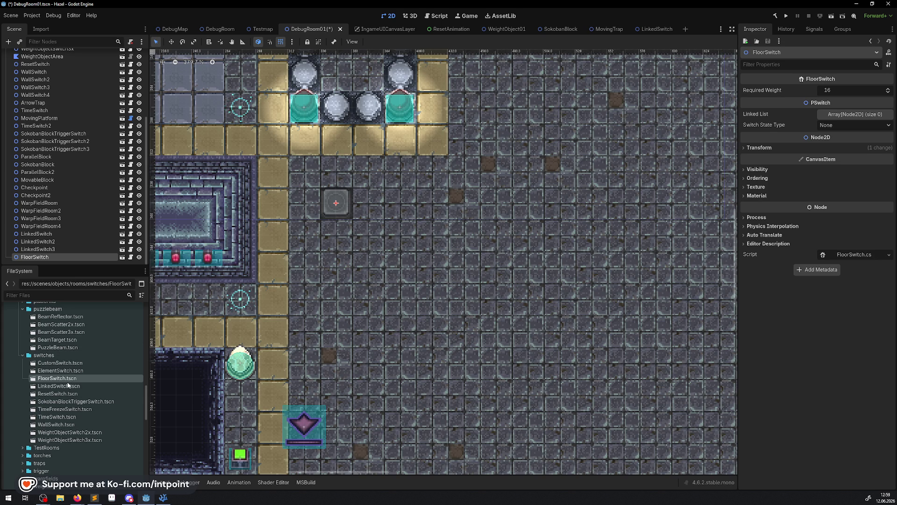
pyautogui.moveTo(57, 377)
pyautogui.mouseDown()
pyautogui.moveTo(409, 222)
pyautogui.moveTo(405, 209)
pyautogui.mouseUp()
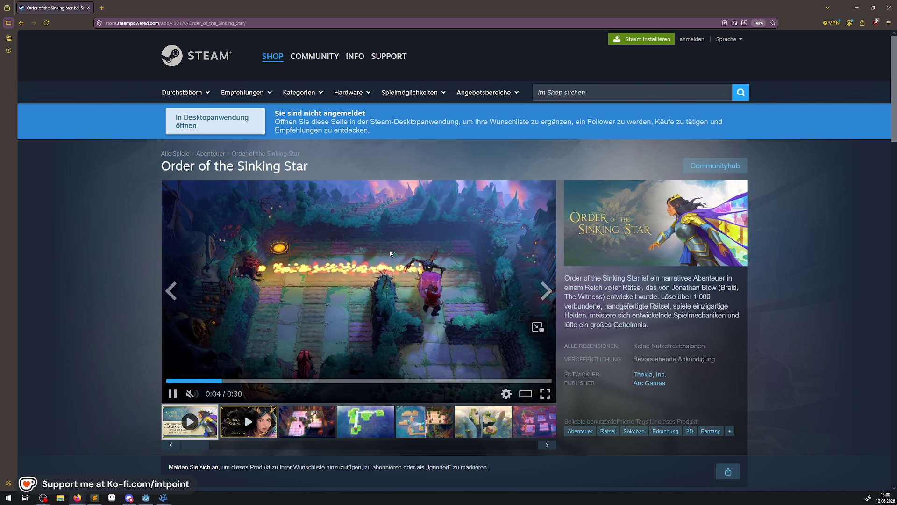
# Scroll through the Order of the Sinking Star Steam store page
pyautogui.scroll(-3, 465, 244)
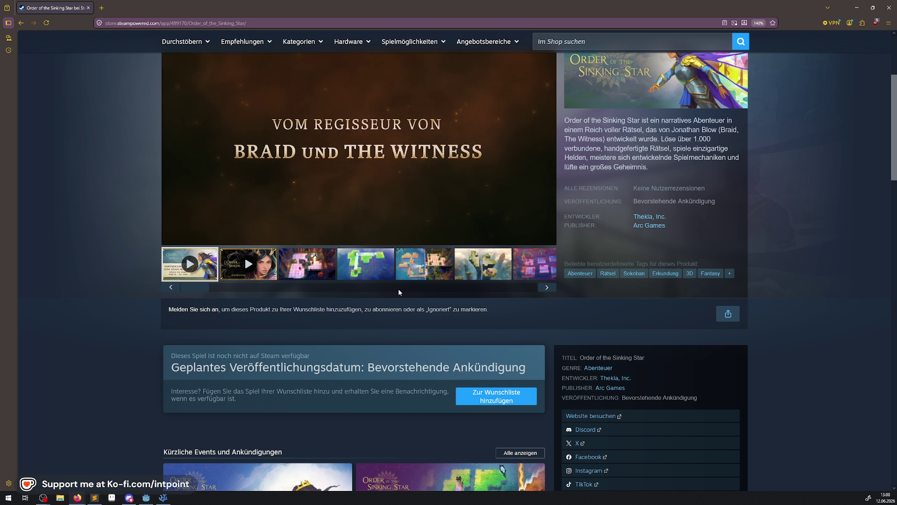
pyautogui.scroll(3, 399, 288)
pyautogui.scroll(-1, 399, 288)
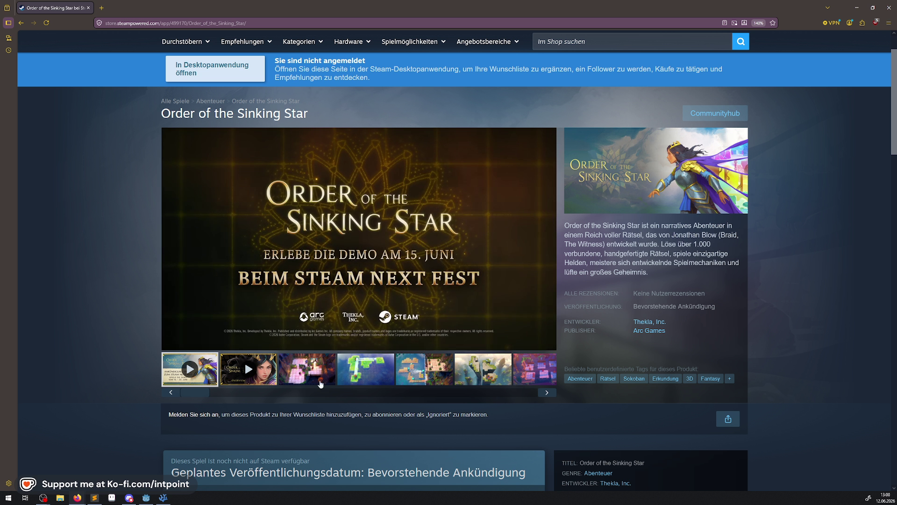
# Browse the store page's screenshot gallery, then close the browser to return to Godot
pyautogui.click(321, 381)
pyautogui.click(352, 370)
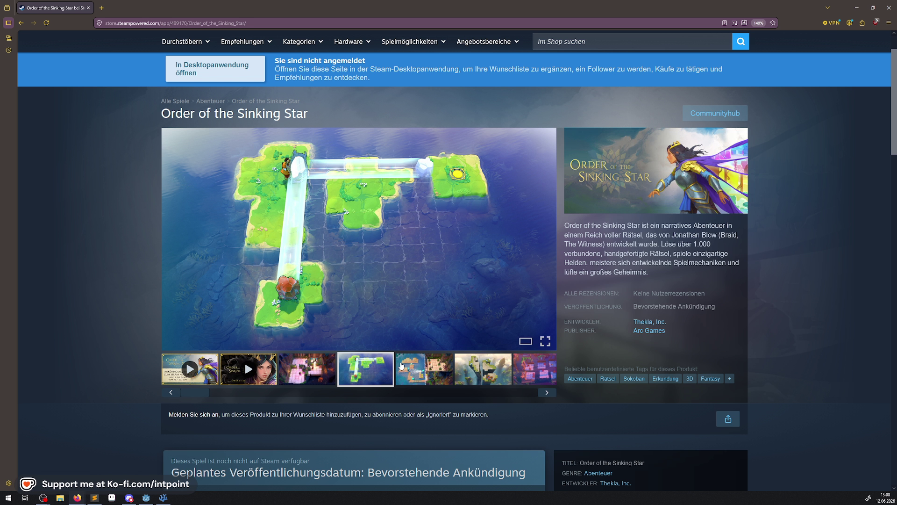
pyautogui.click(401, 366)
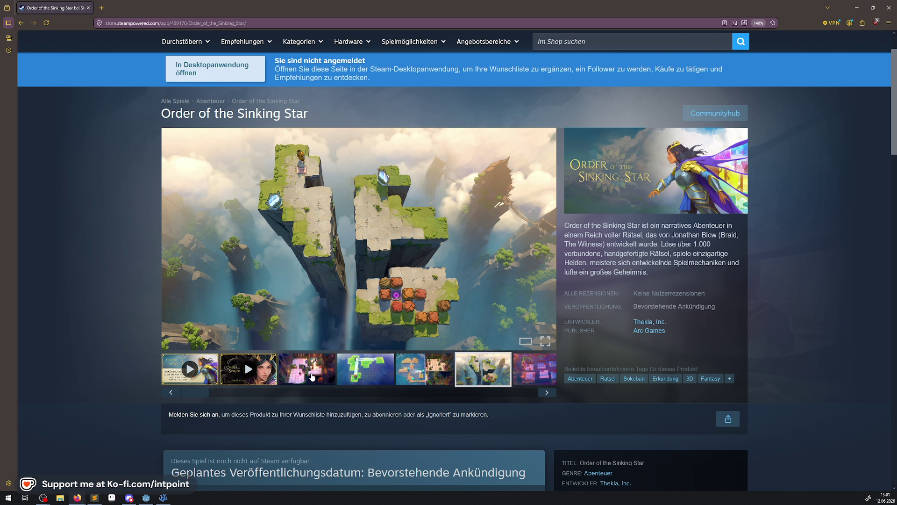
pyautogui.scroll(-5, 386, 371)
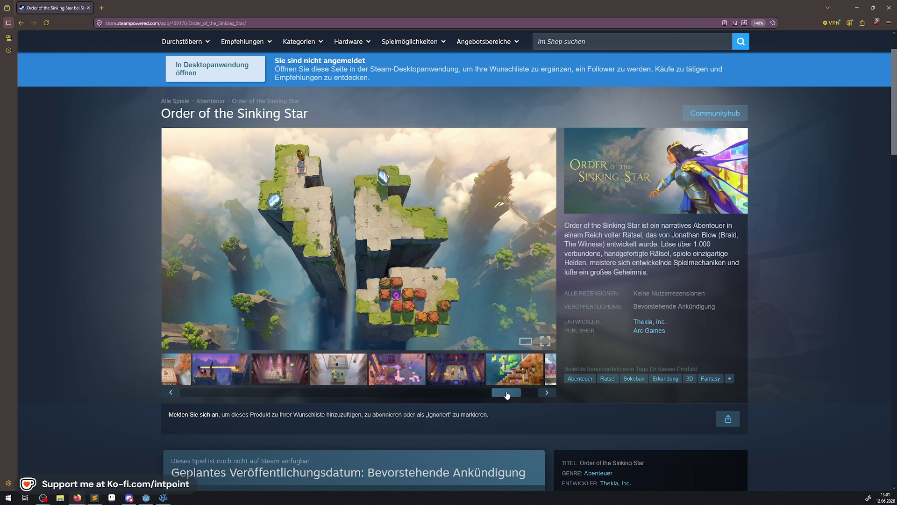
pyautogui.click(437, 372)
pyautogui.click(401, 375)
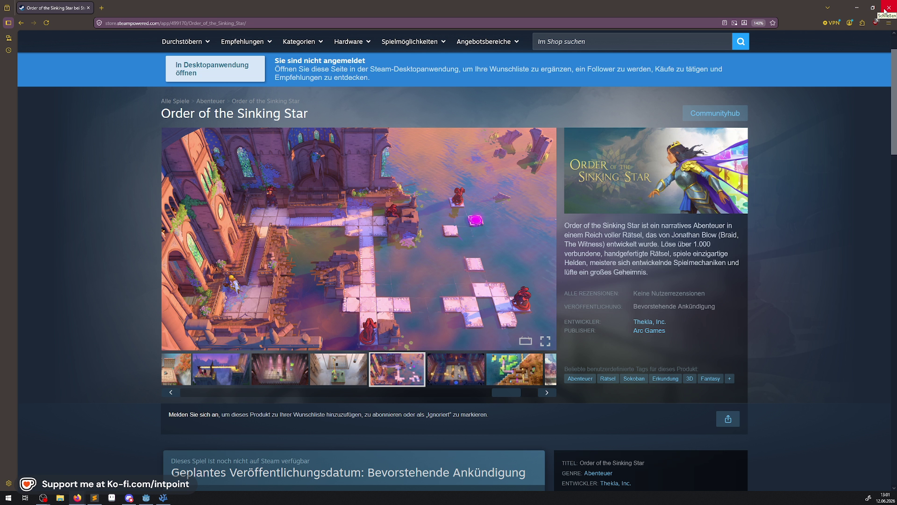
pyautogui.click(479, 376)
pyautogui.click(497, 377)
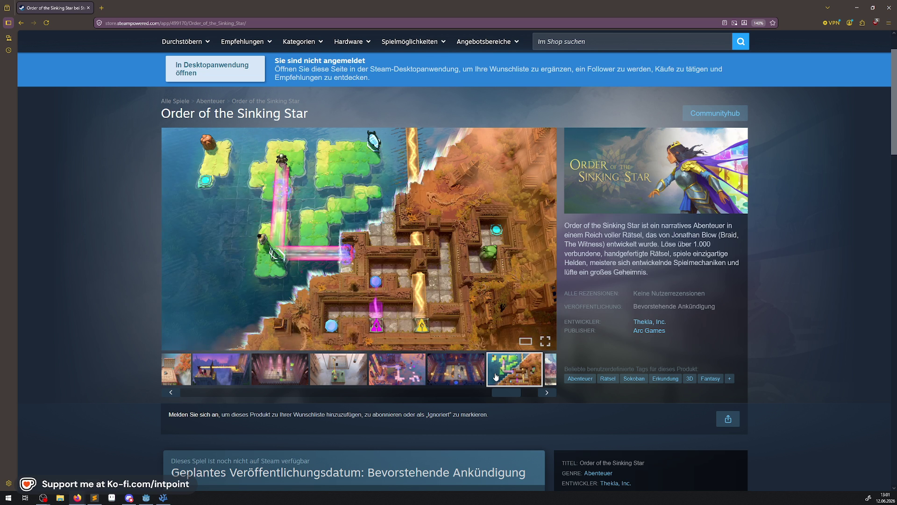
pyautogui.click(449, 376)
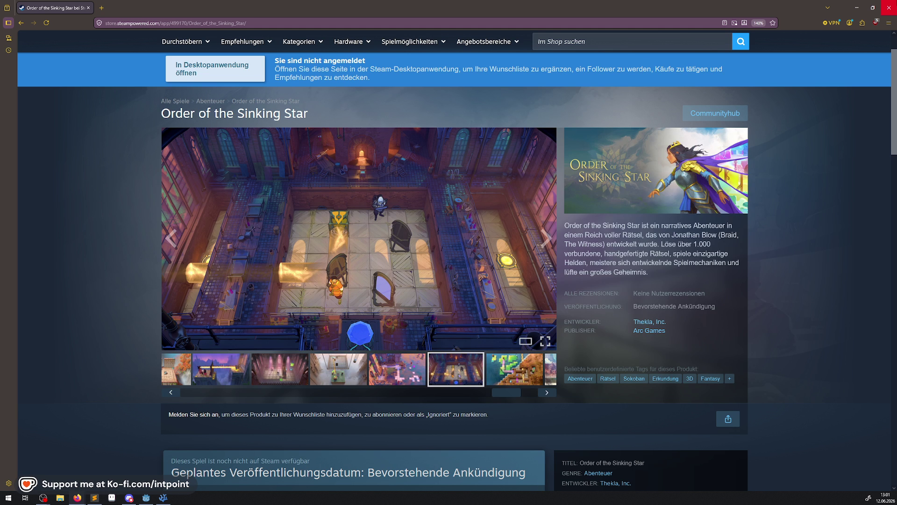
pyautogui.click(889, 7)
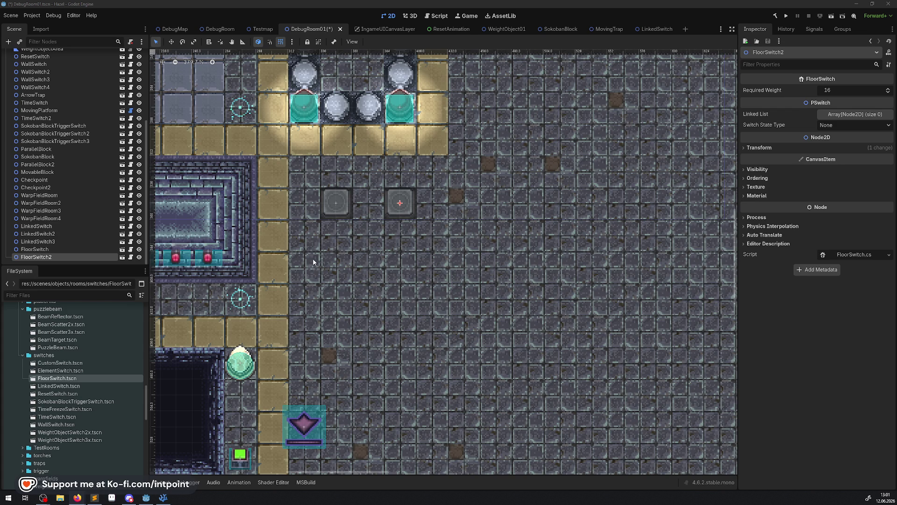
pyautogui.moveTo(313, 259)
pyautogui.mouseDown()
pyautogui.moveTo(526, 268)
pyautogui.moveTo(444, 261)
pyautogui.mouseUp()
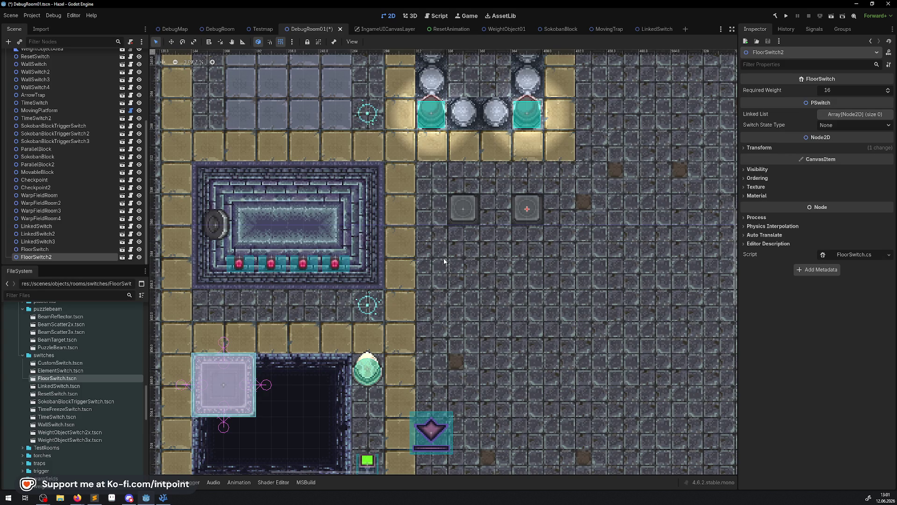
pyautogui.click(217, 222)
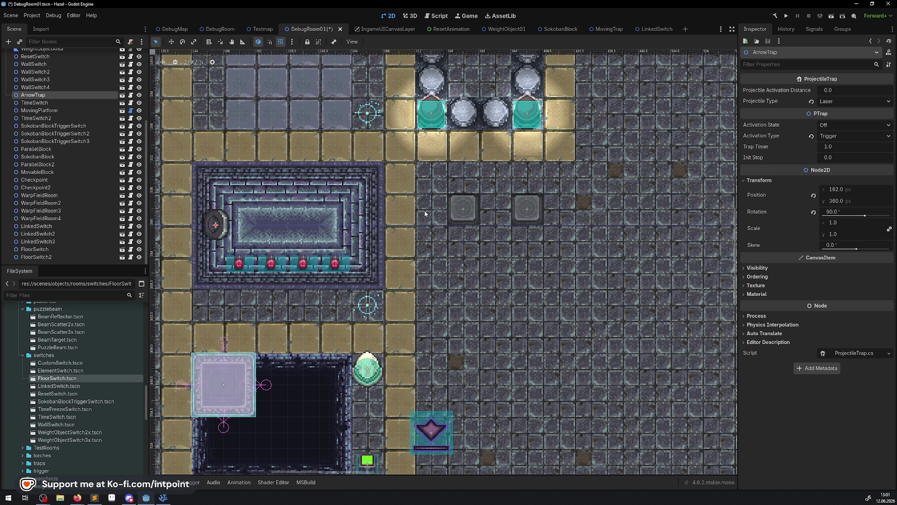
# Delete FloorSwitch2 from DebugRoom01
pyautogui.click(468, 205)
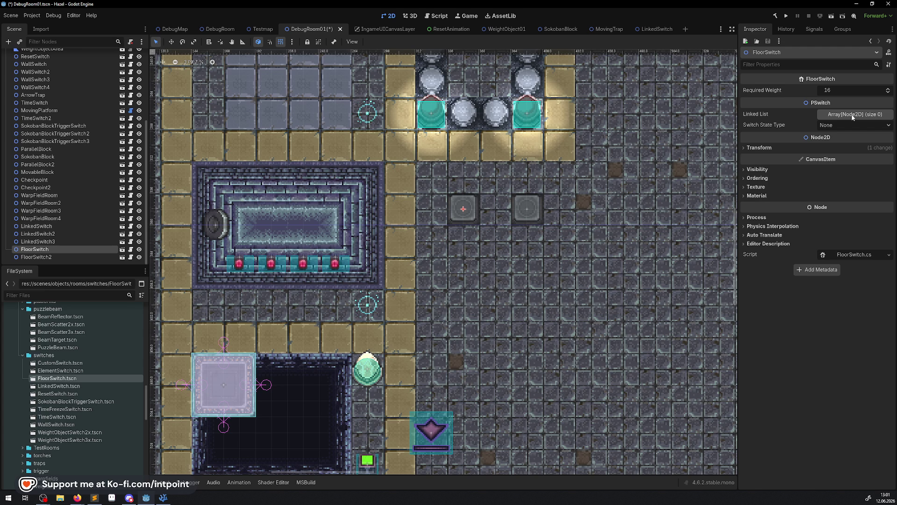
pyautogui.click(527, 213)
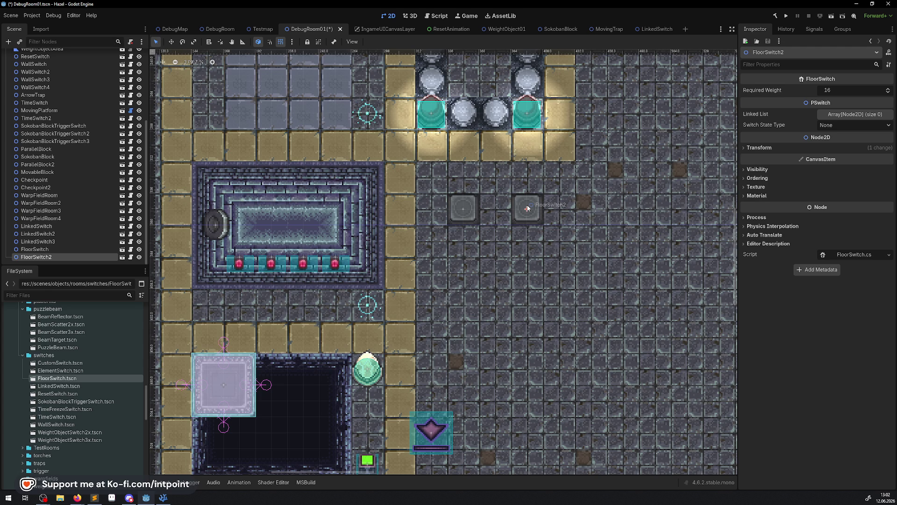
pyautogui.press('Delete')
pyautogui.click(467, 258)
pyautogui.press('Delete')
pyautogui.click(444, 259)
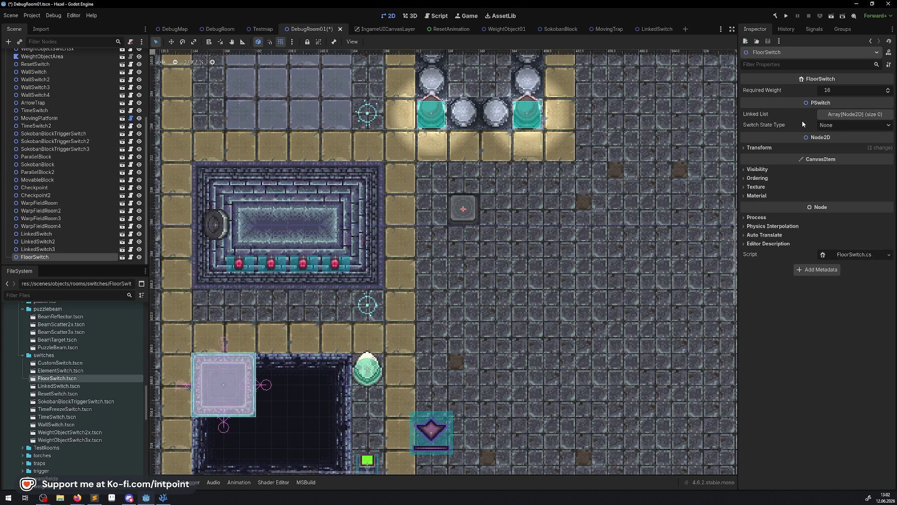
# Add ArrowTrap as element 0 of FloorSwitch's Linked List and save the scene
pyautogui.click(856, 114)
pyautogui.click(822, 138)
pyautogui.click(844, 136)
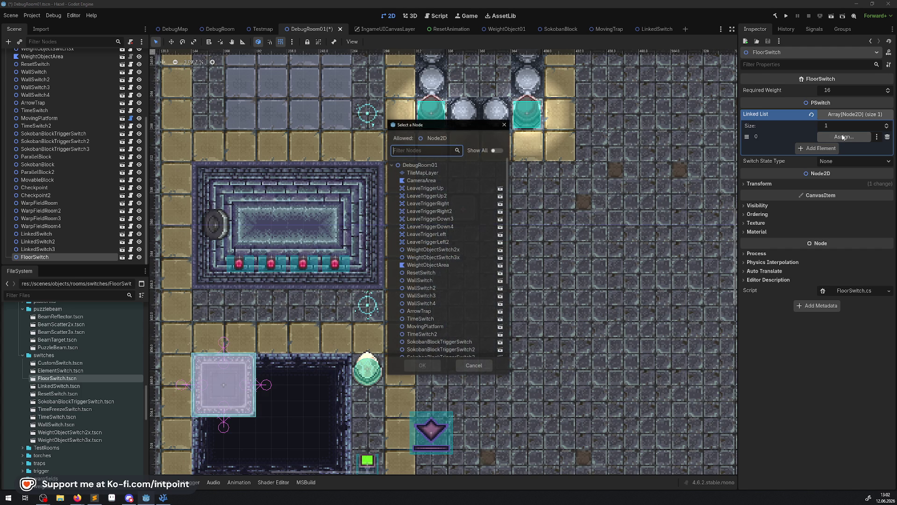
pyautogui.write('arrow')
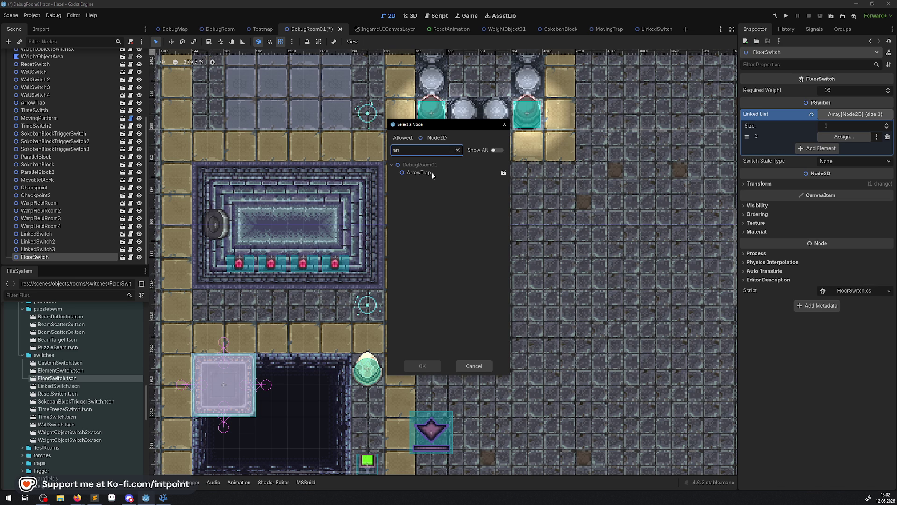
pyautogui.doubleClick(433, 170)
pyautogui.hotkey('ctrl', 's')
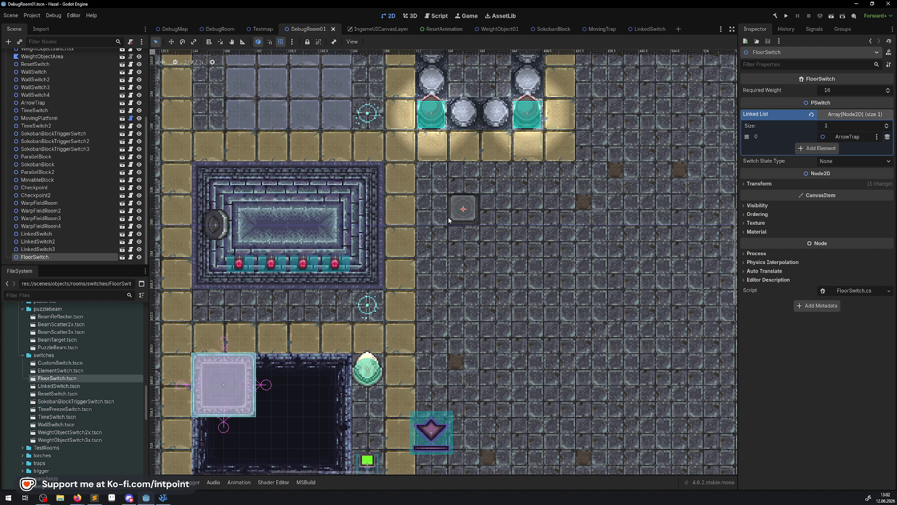
# Duplicate FloorSwitch as FloorSwitch2 and move the copy to its right
pyautogui.rightClick(48, 258)
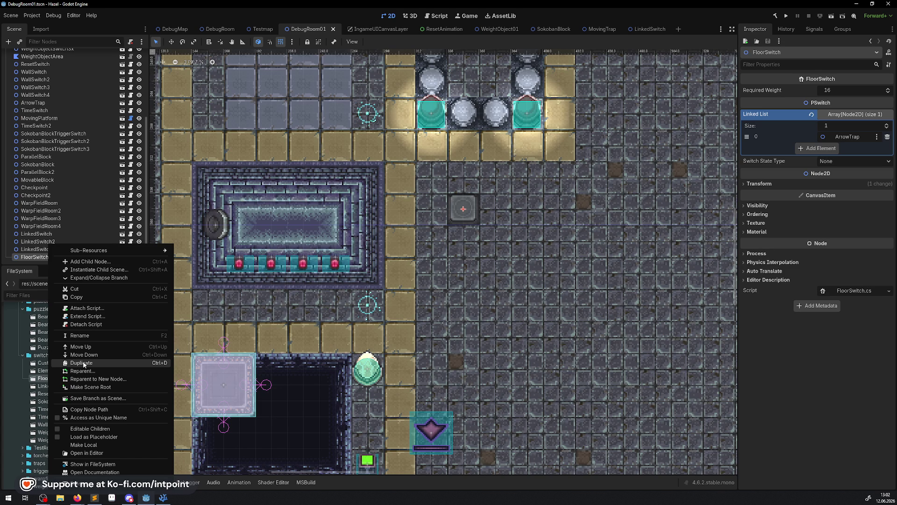
pyautogui.click(82, 363)
pyautogui.moveTo(472, 203); pyautogui.dragTo(535, 203)
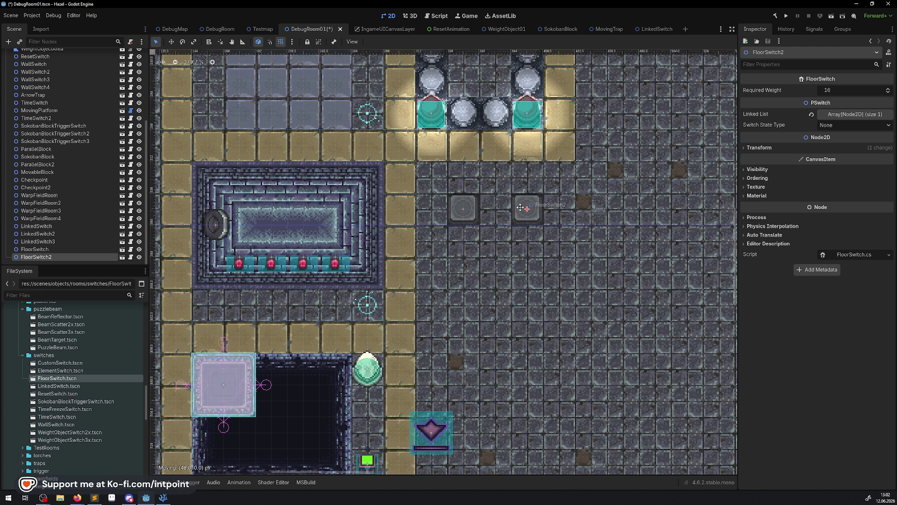
pyautogui.scroll(10, 74, 328)
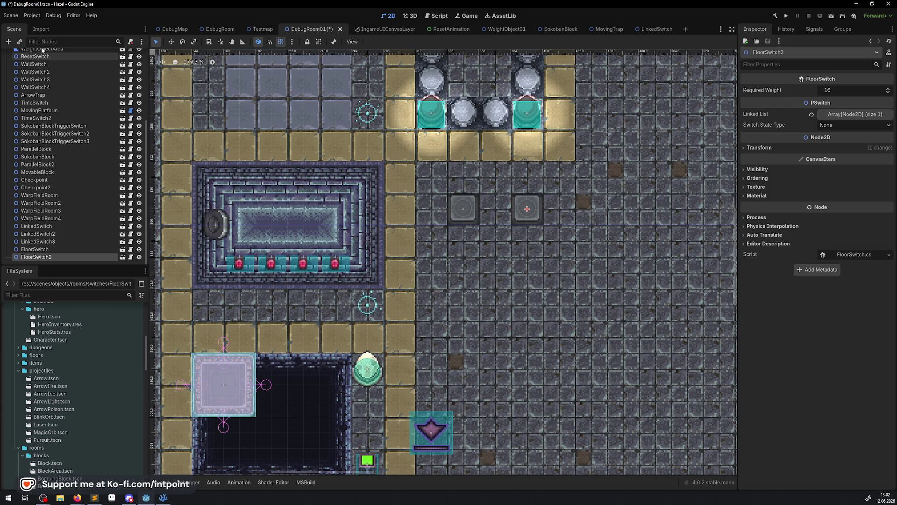
pyautogui.scroll(5, 45, 68)
pyautogui.scroll(2, 44, 68)
pyautogui.click(37, 64)
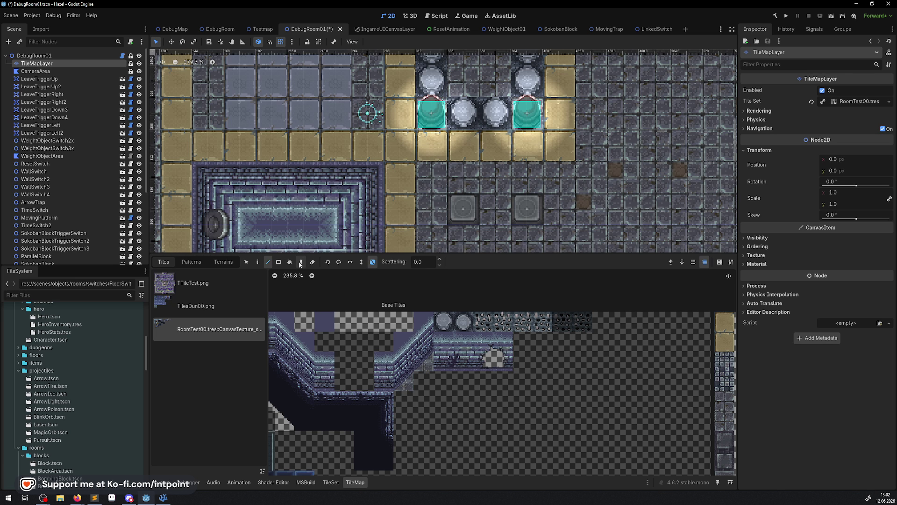
# Browse the TileMapLayer tiles and pick a 2x2 block of floor tiles
pyautogui.click(501, 156)
pyautogui.moveTo(556, 197); pyautogui.dragTo(512, 122)
pyautogui.scroll(-5, 449, 189)
pyautogui.scroll(-5, 450, 436)
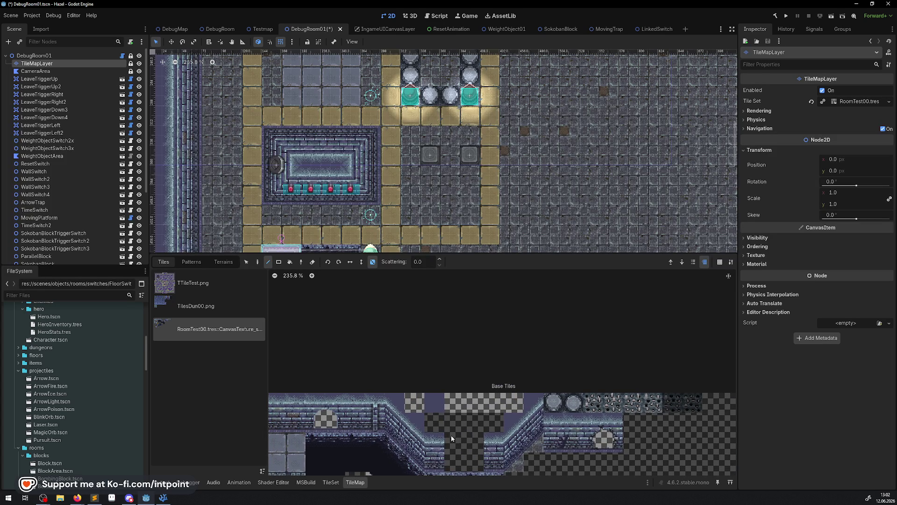
pyautogui.moveTo(393, 311)
pyautogui.mouseDown()
pyautogui.moveTo(395, 328)
pyautogui.moveTo(409, 331)
pyautogui.mouseUp()
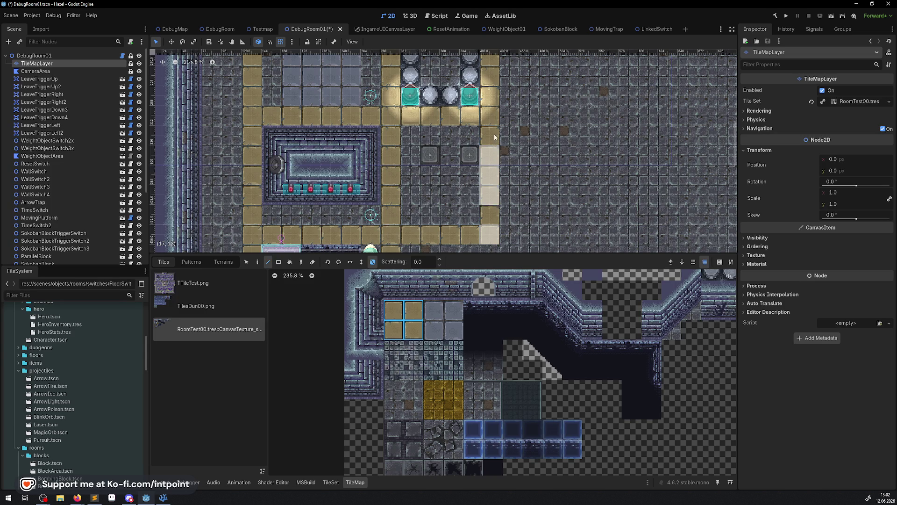
pyautogui.hscroll(-5, 511, 154)
pyautogui.hscroll(7, 214, 82)
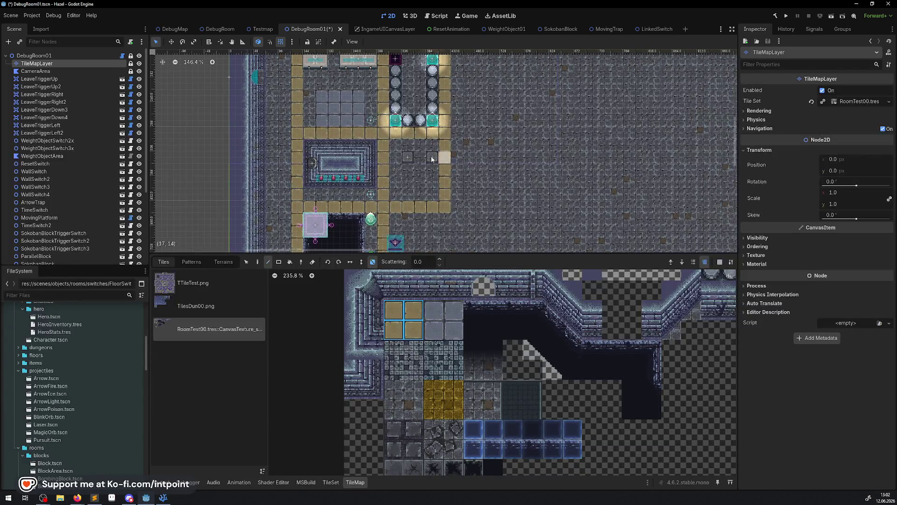
# Reposition the switches so FloorSwitch2 sits diagonally below-right of FloorSwitch
pyautogui.click(394, 160)
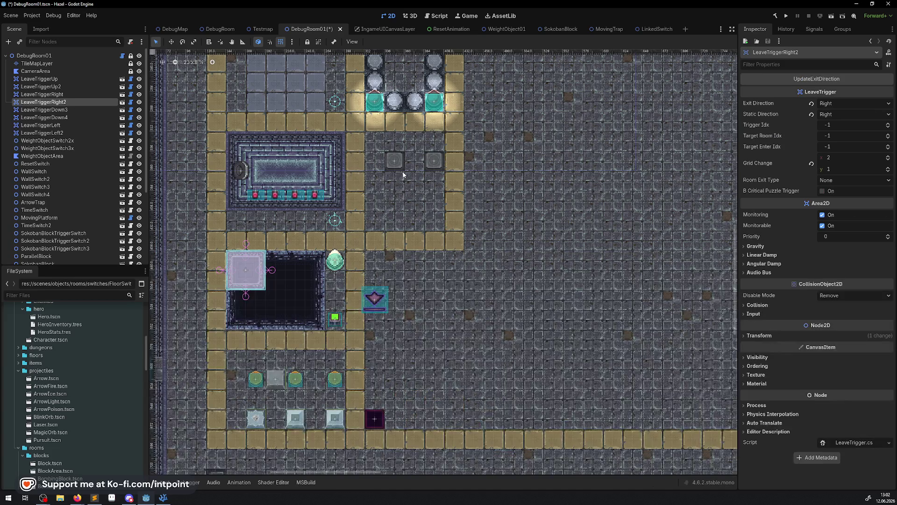
pyautogui.moveTo(394, 160)
pyautogui.mouseDown()
pyautogui.moveTo(394, 150)
pyautogui.moveTo(414, 200)
pyautogui.mouseUp()
pyautogui.click(433, 160)
pyautogui.click(506, 199)
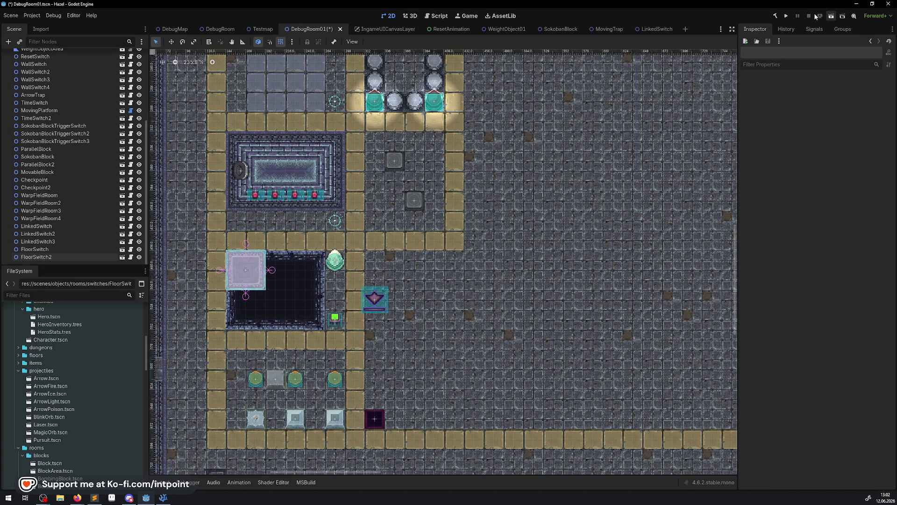
pyautogui.click(787, 16)
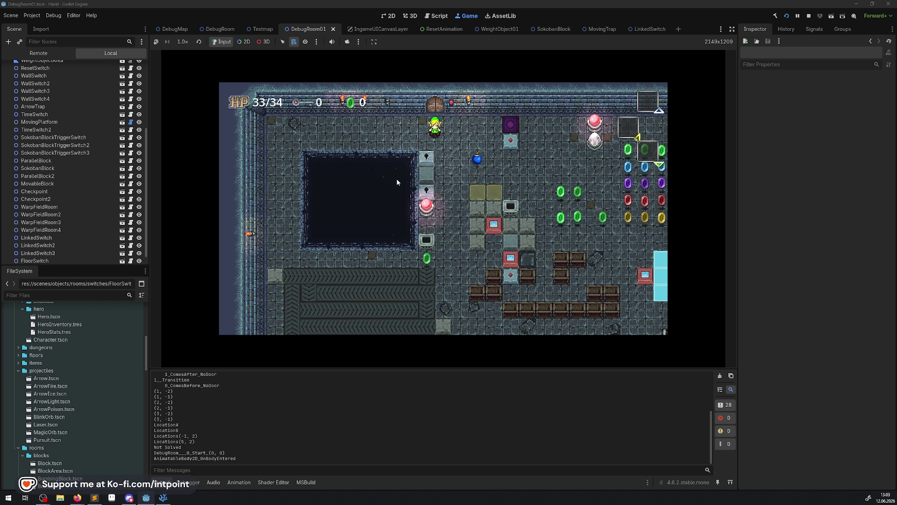
# Walk the hero through the rooms, collecting a rupee and stepping on and off a floor switch
pyautogui.press('Right')
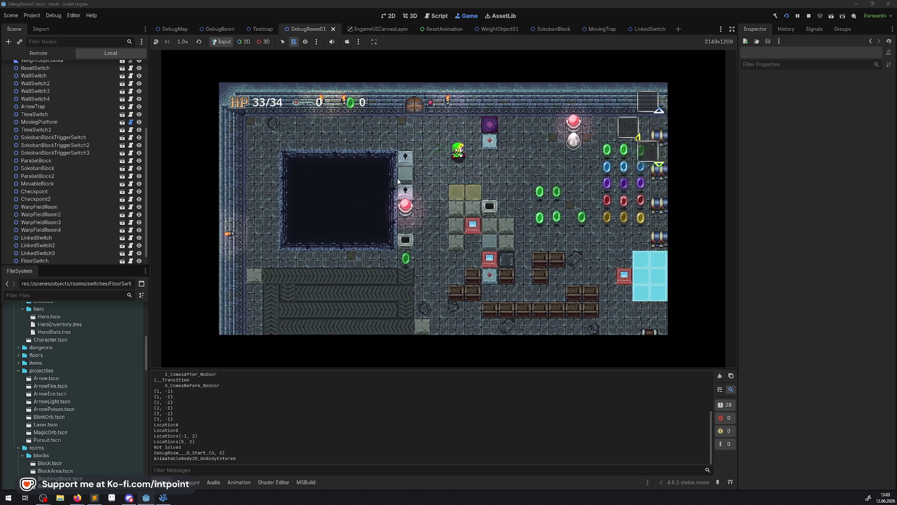
pyautogui.press('Down')
pyautogui.press('Right')
pyautogui.press('Up')
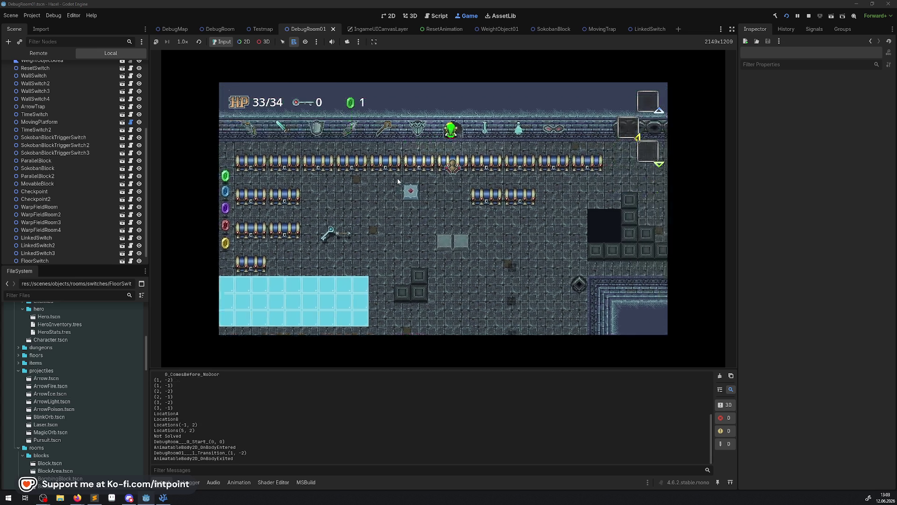
pyautogui.press('Up')
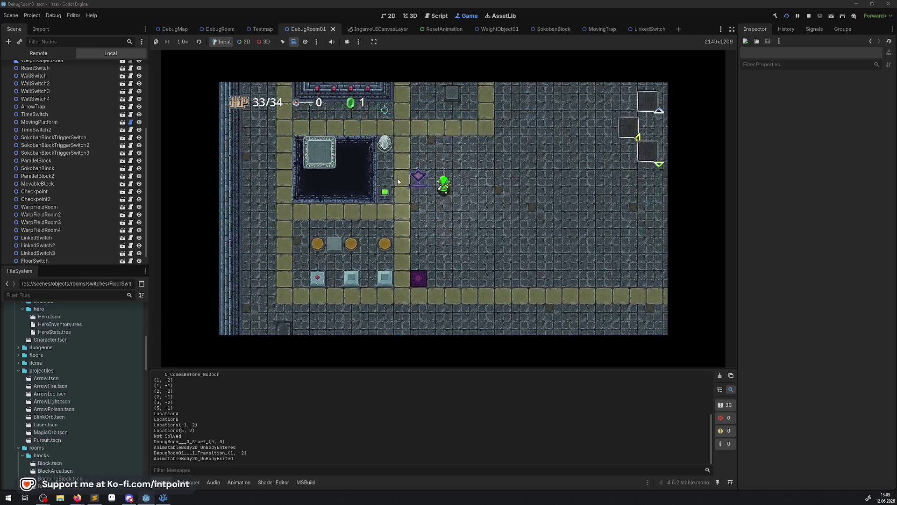
pyautogui.press('Up')
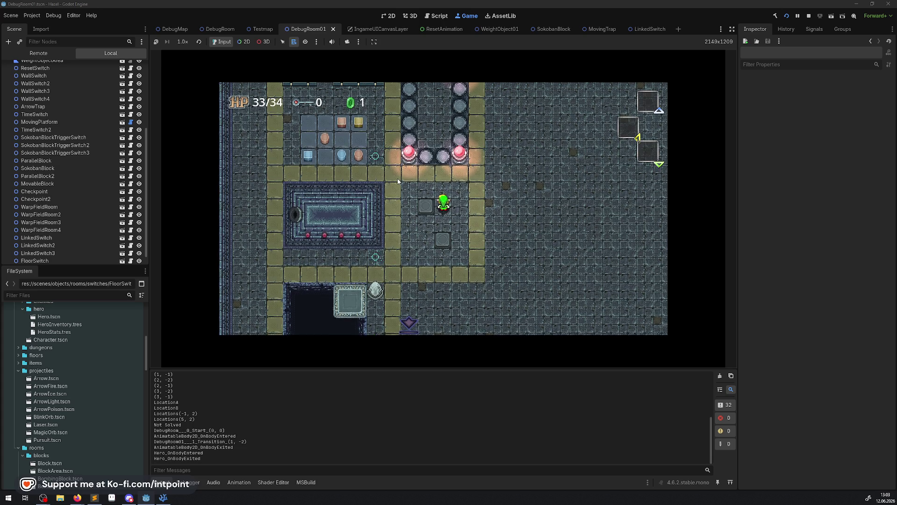
pyautogui.press('Left')
pyautogui.press('Right')
pyautogui.press('Left')
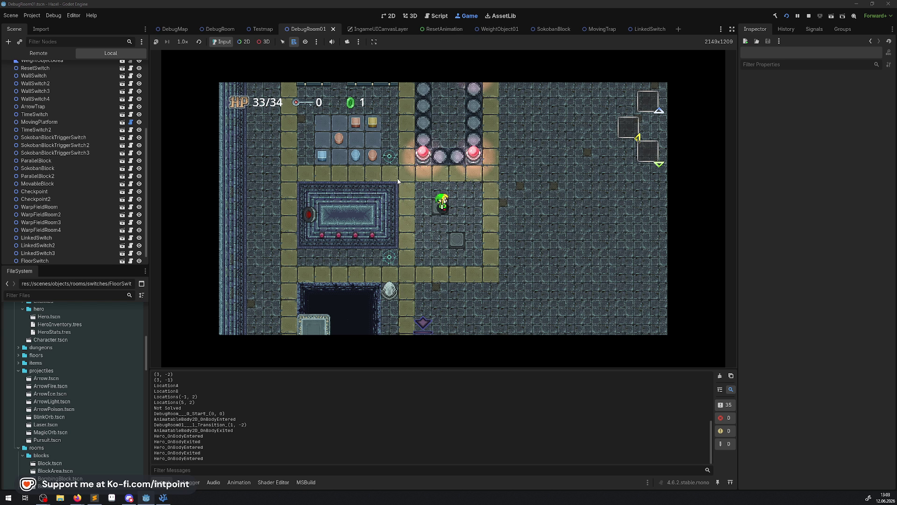
pyautogui.press('Right')
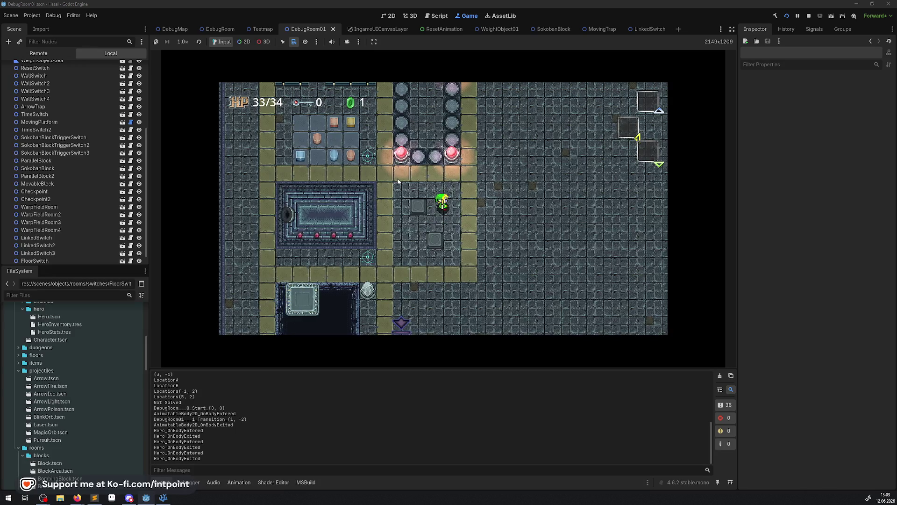
pyautogui.press('Left')
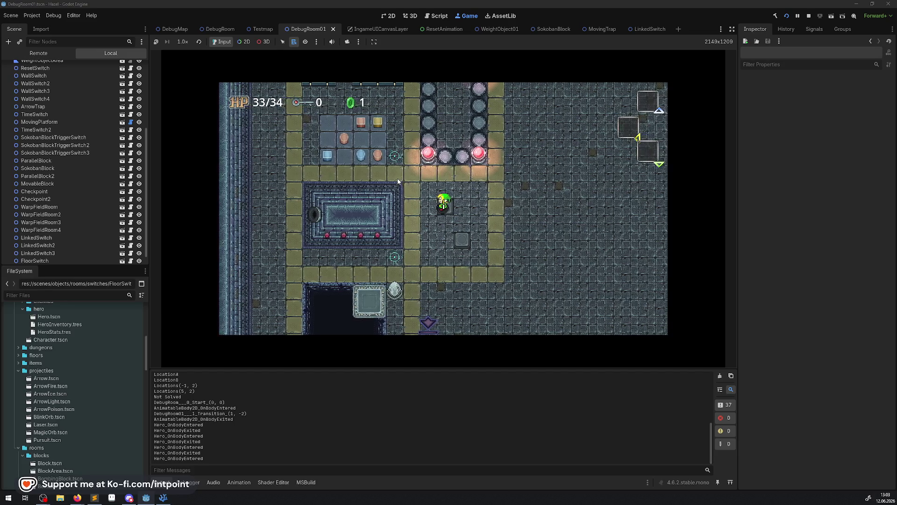
pyautogui.press('Right')
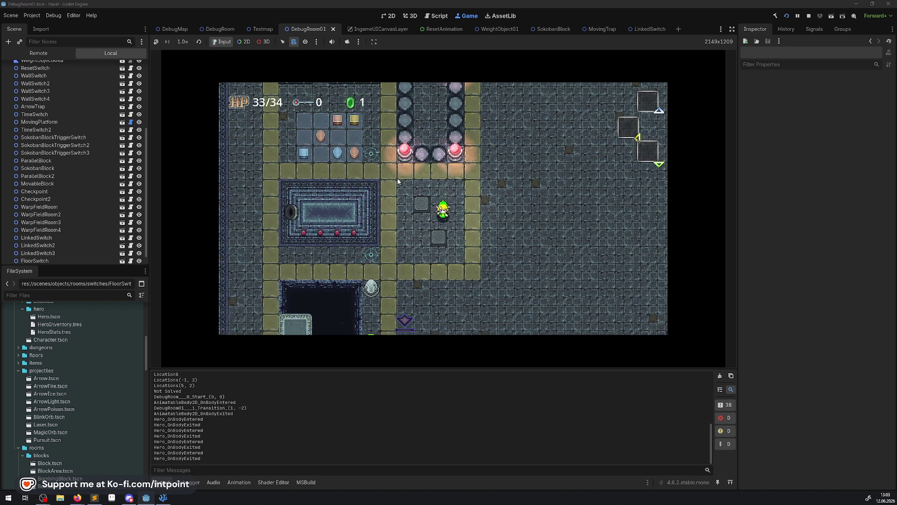
# Walk the hero along the switch row, pushing stone blocks right past the purple tile
pyautogui.press('Down')
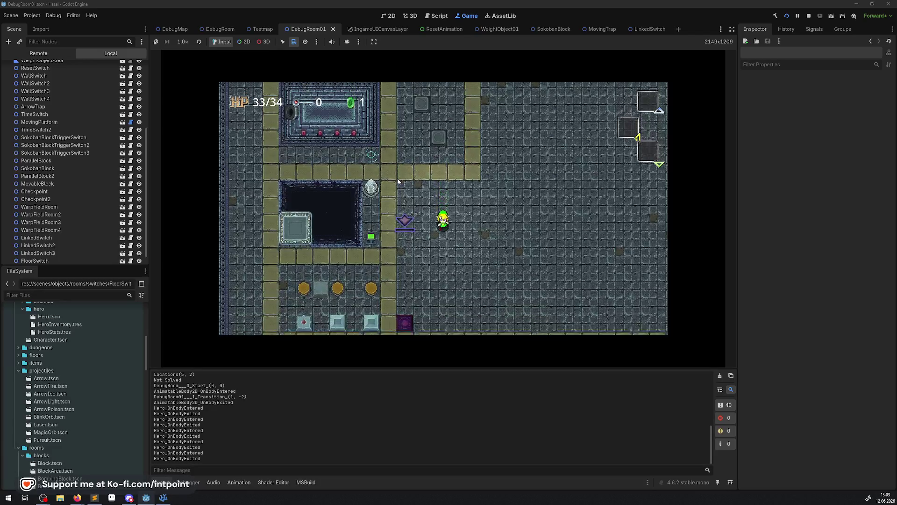
pyautogui.press('Left')
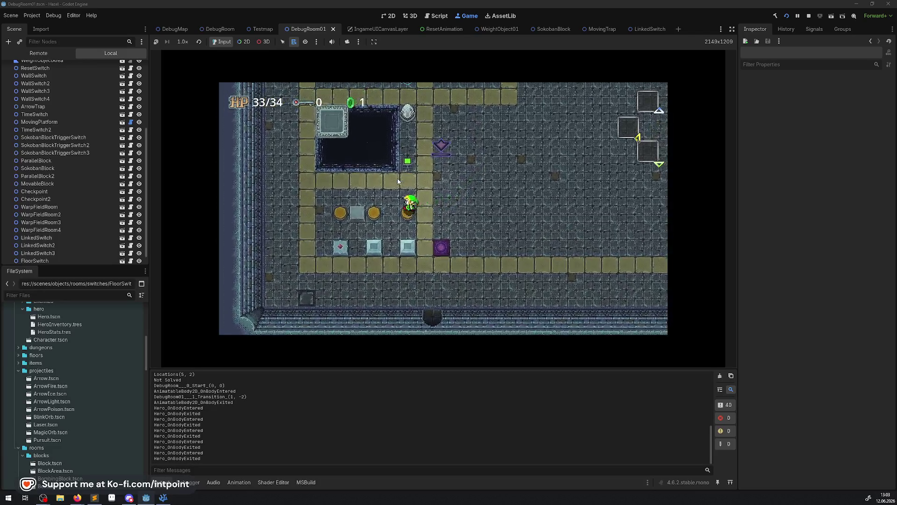
pyautogui.press('Down')
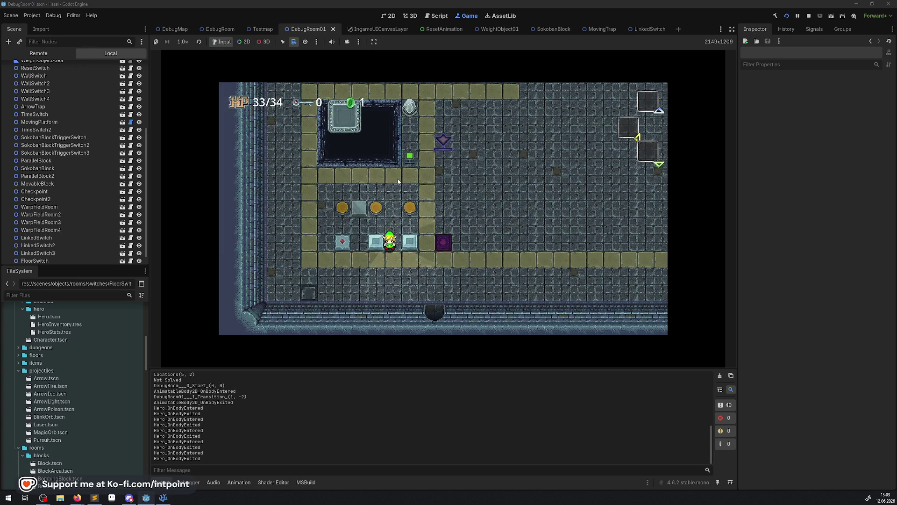
pyautogui.press('Left')
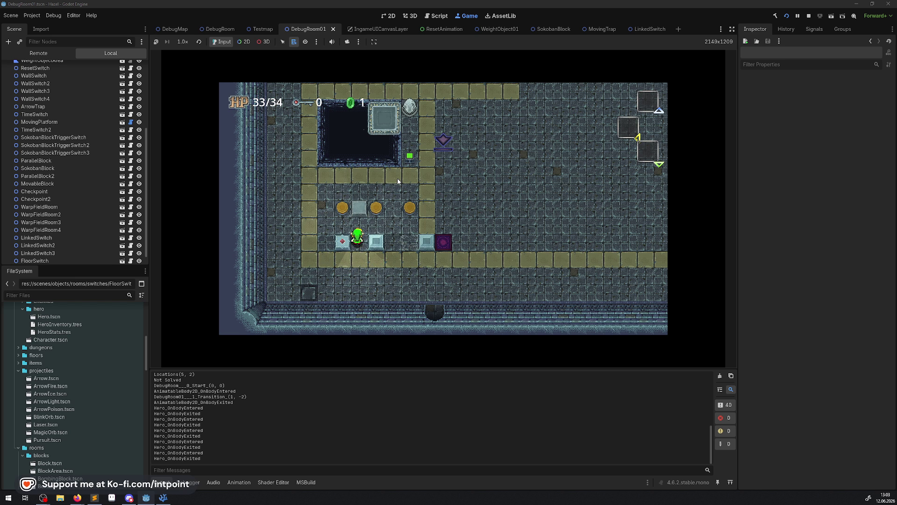
pyautogui.press('Right')
pyautogui.press('Right')
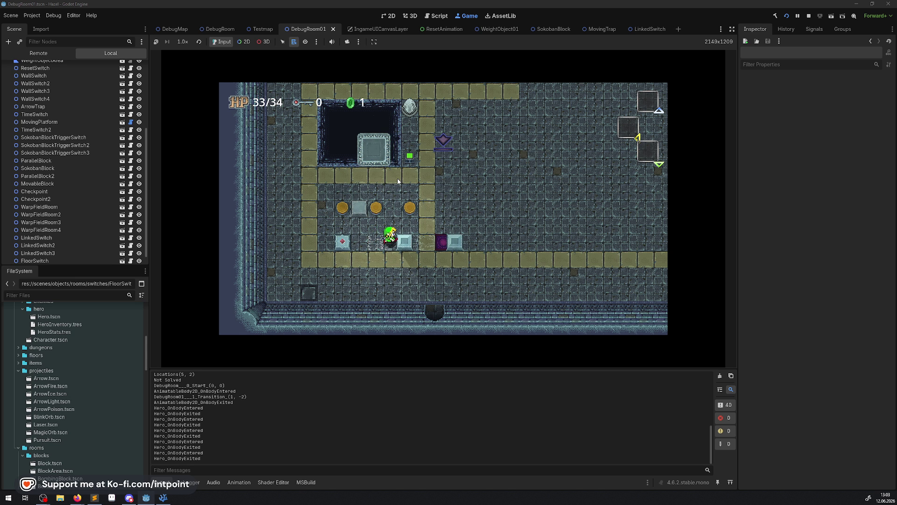
pyautogui.press('Right')
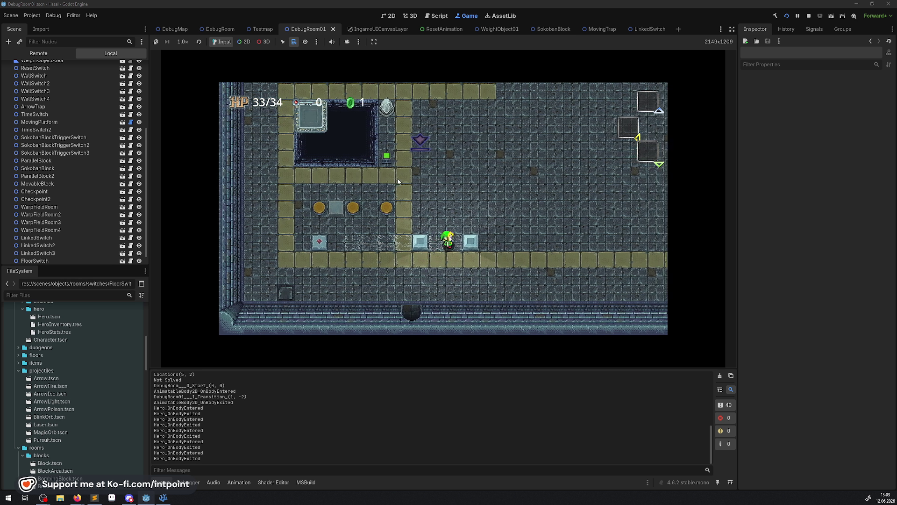
pyautogui.press('Right')
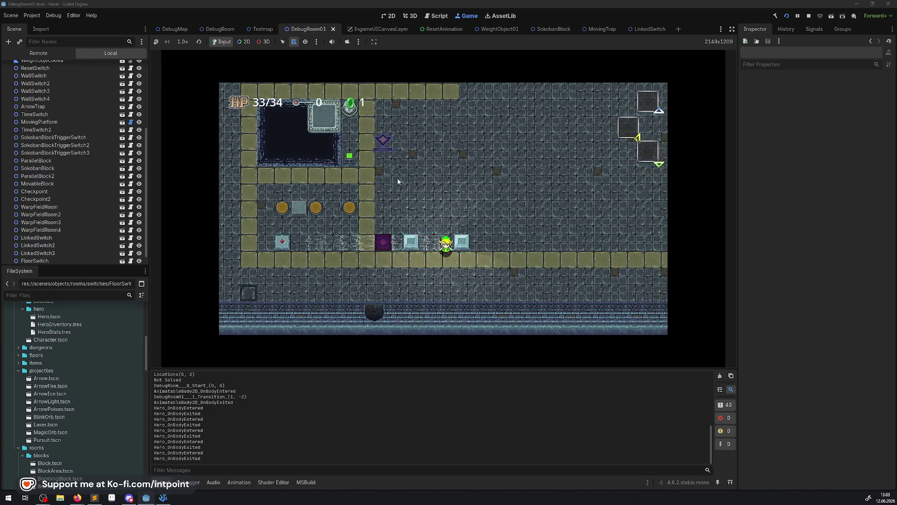
pyautogui.press('Left')
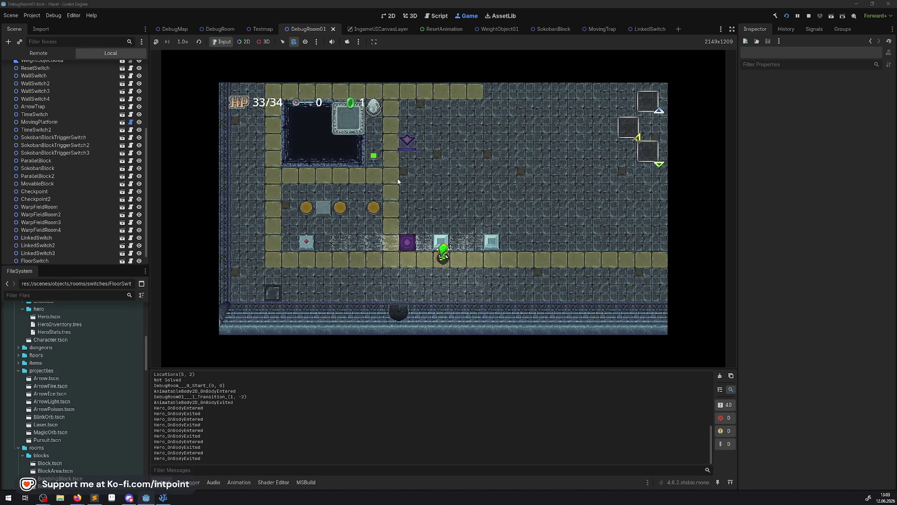
# Zoom the game view to 4.0×, push the two blocks upward, then walk the hero left and up
pyautogui.click(182, 41)
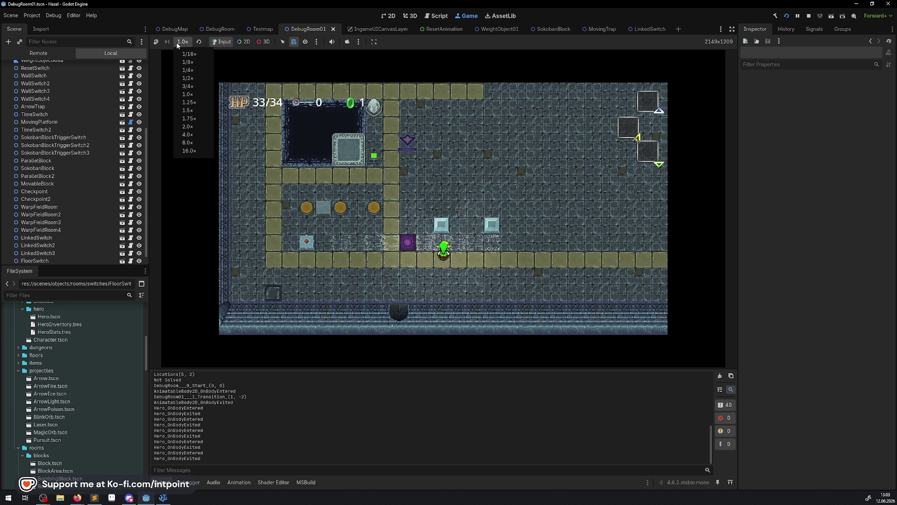
pyautogui.click(191, 135)
pyautogui.press('Up')
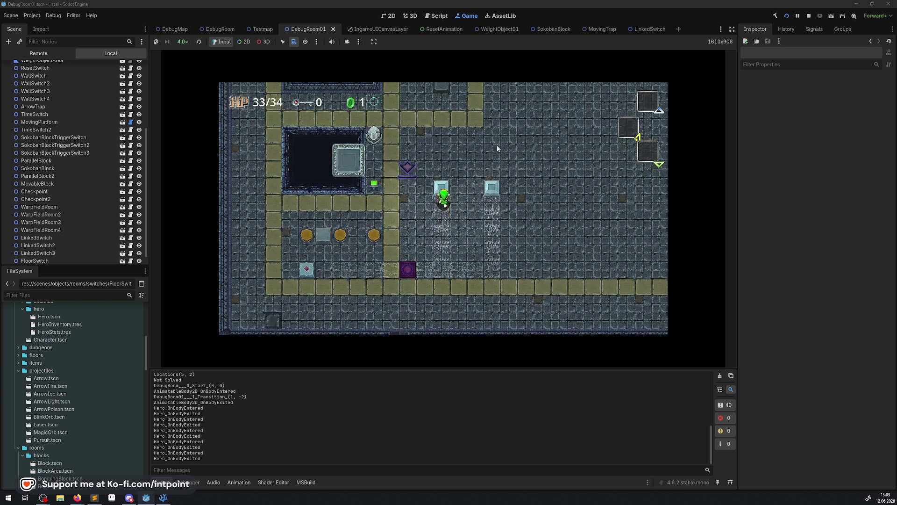
pyautogui.press('Up')
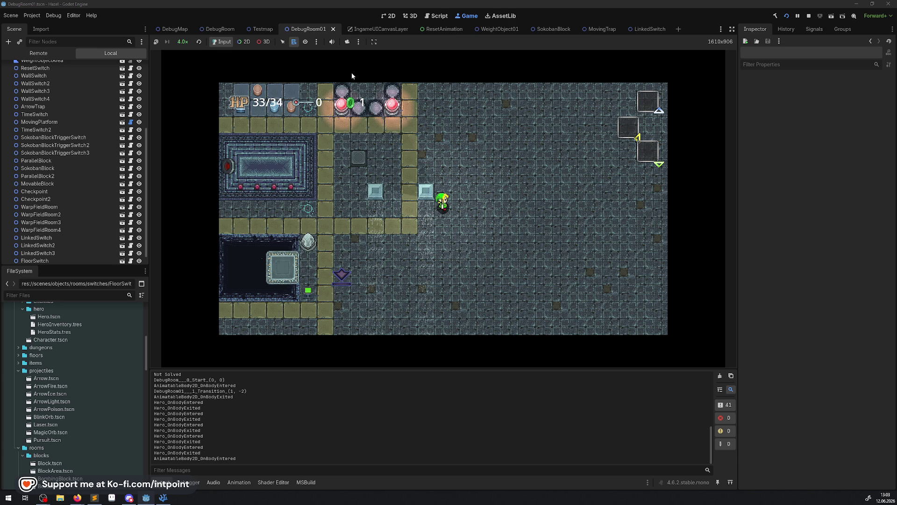
pyautogui.press('Left')
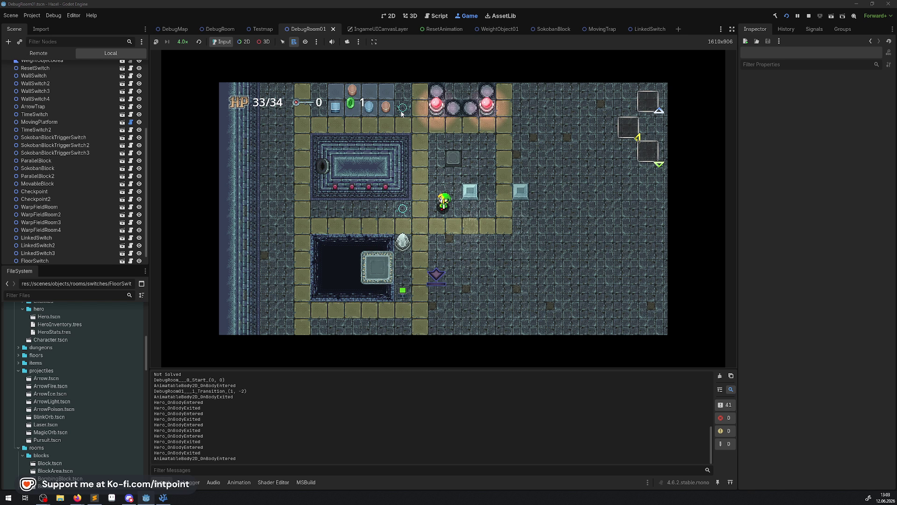
pyautogui.press('Up')
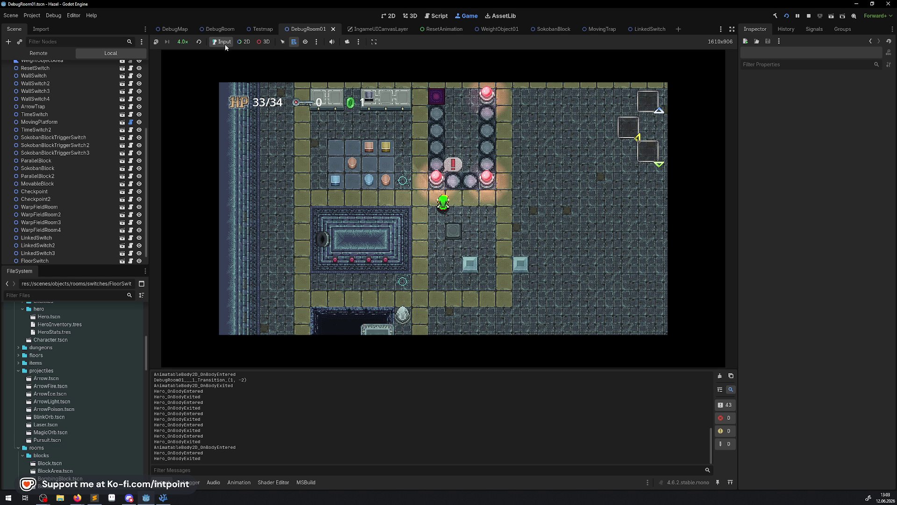
# Set the game view zoom back to 1.0×, walk the hero around the floor switches, then stop the game
pyautogui.click(182, 41)
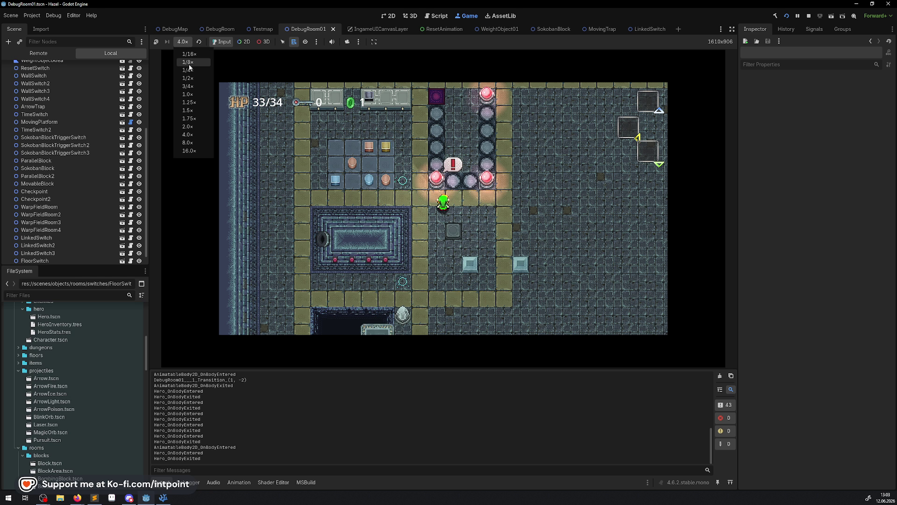
pyautogui.click(187, 94)
pyautogui.press('Down')
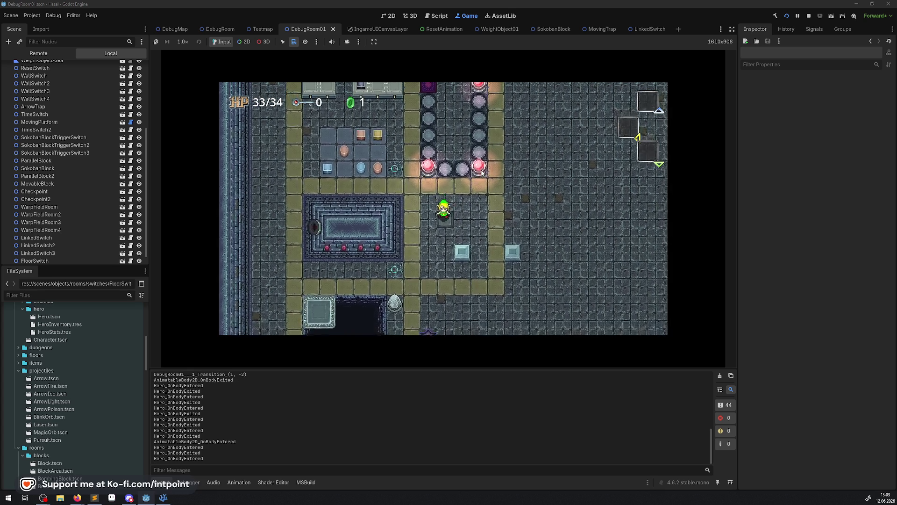
pyautogui.press('Right')
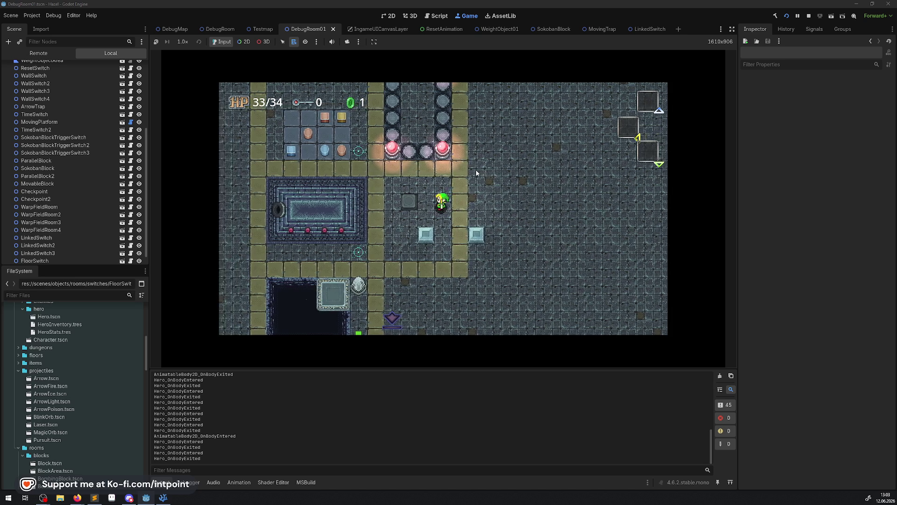
pyautogui.press('Left')
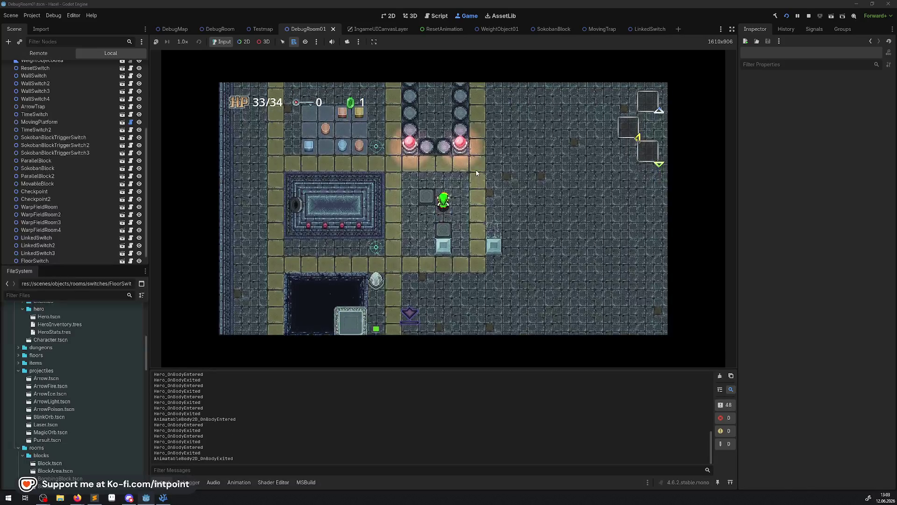
pyautogui.press('Left')
pyautogui.press('Up')
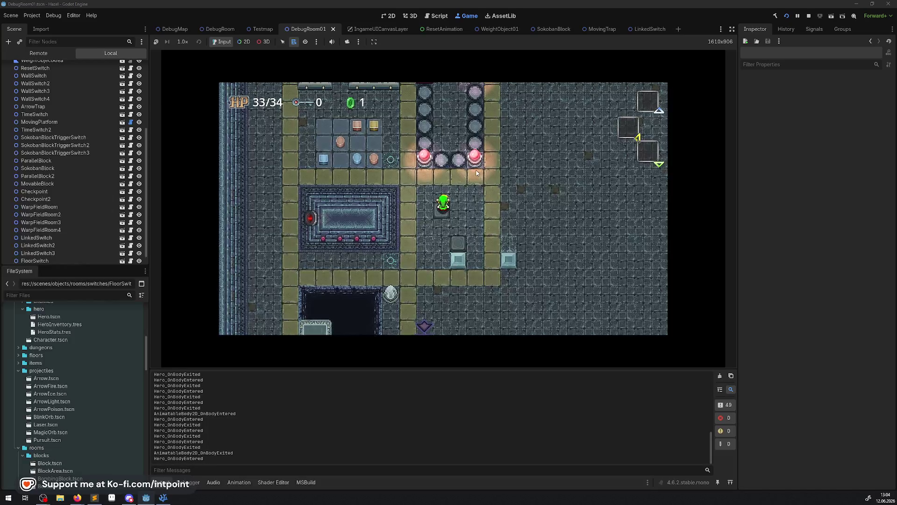
pyautogui.press('Down')
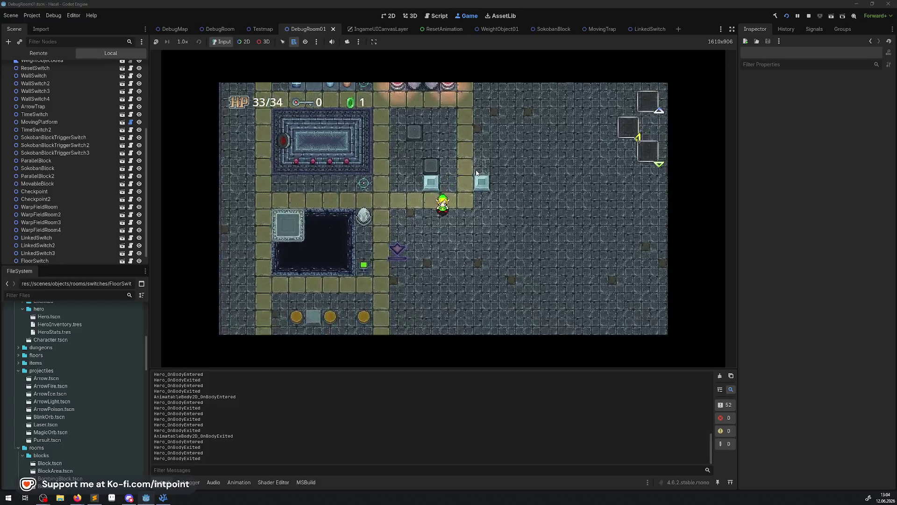
pyautogui.press('Up')
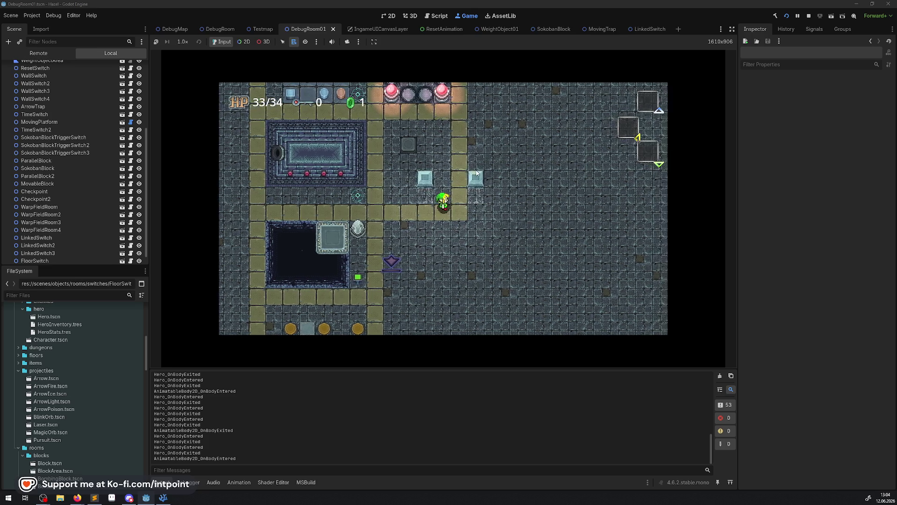
pyautogui.press('Up')
pyautogui.press('Left')
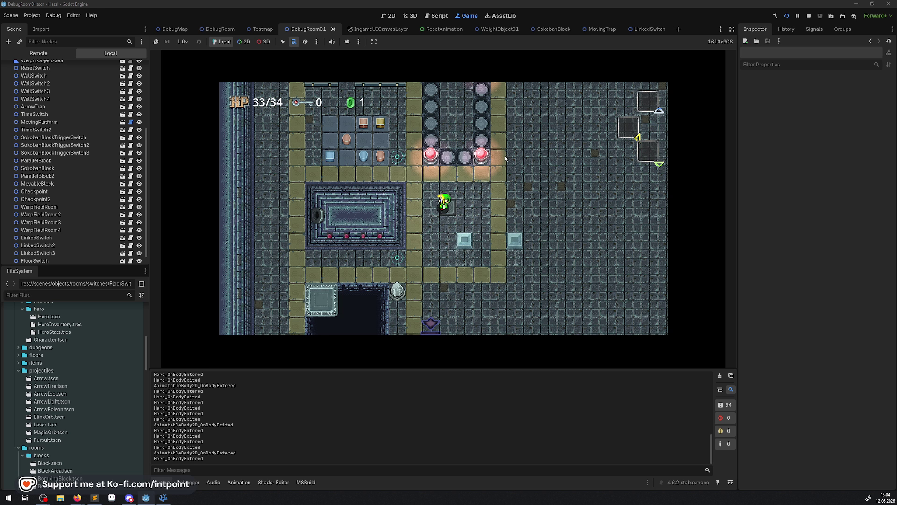
pyautogui.click(806, 15)
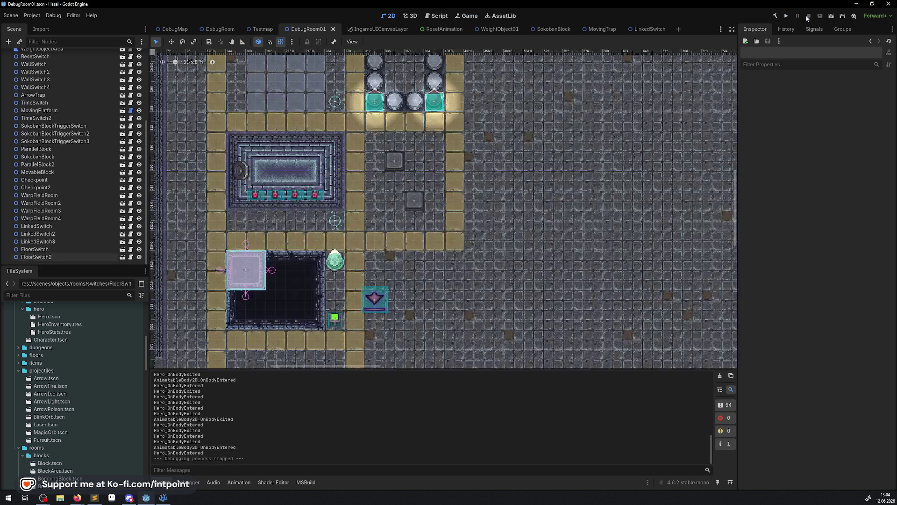
# Select the FloorSwitch node to review its properties in the Inspector
pyautogui.click(400, 163)
pyautogui.scroll(8, 399, 162)
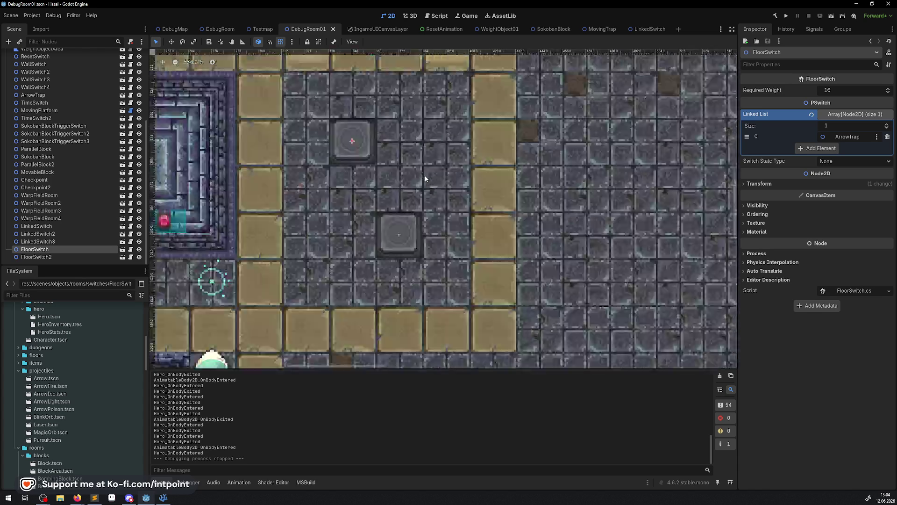
pyautogui.scroll(-6, 397, 227)
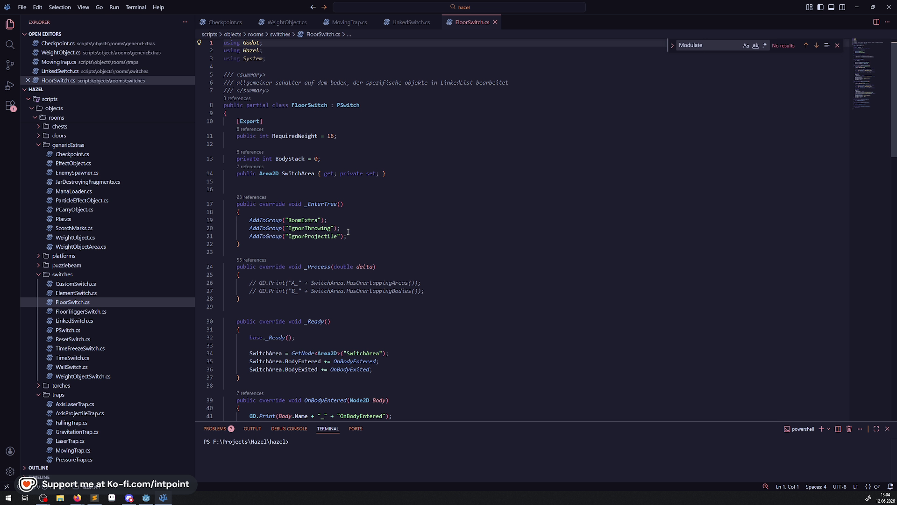
# Delete the commented-out debug print lines in _Process
pyautogui.scroll(-2, 343, 229)
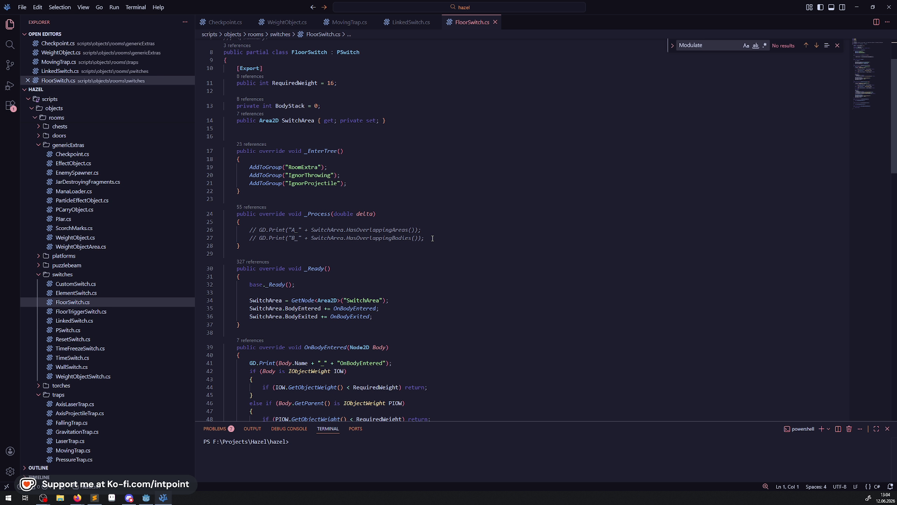
pyautogui.moveTo(433, 238); pyautogui.dragTo(205, 227)
pyautogui.press('BackSpace')
pyautogui.press('BackSpace')
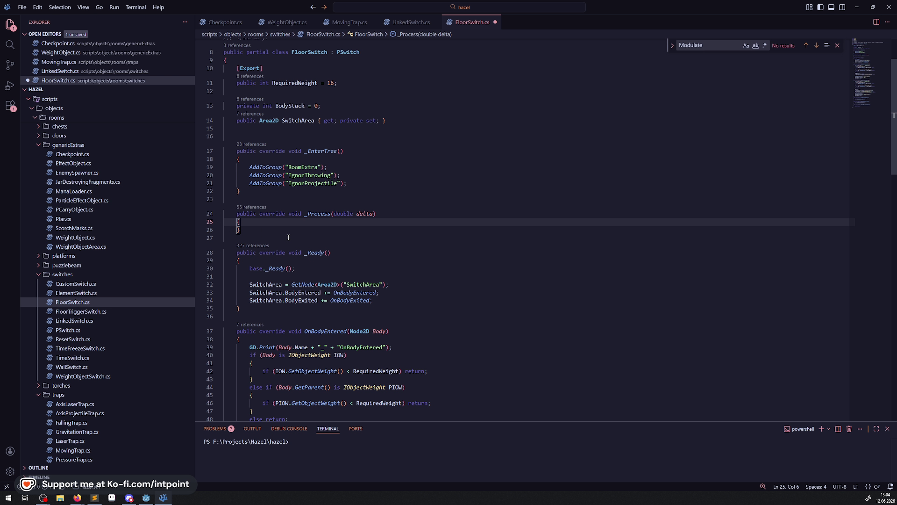
pyautogui.scroll(-2, 349, 225)
pyautogui.doubleClick(351, 247)
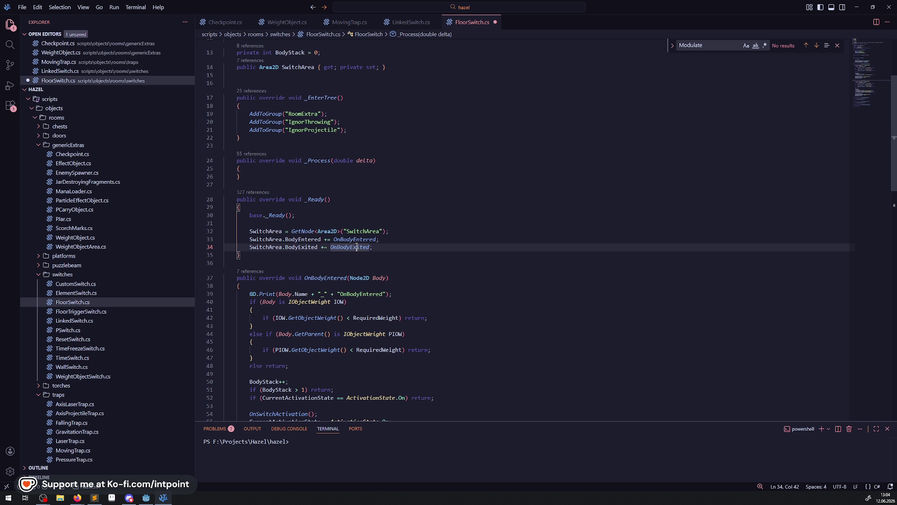
pyautogui.moveTo(298, 239)
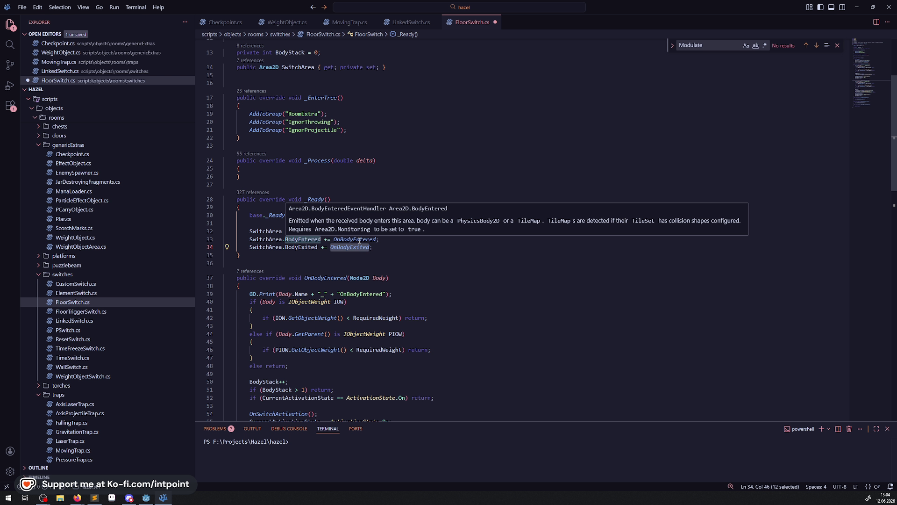
pyautogui.scroll(-3, 360, 240)
pyautogui.scroll(-2, 405, 180)
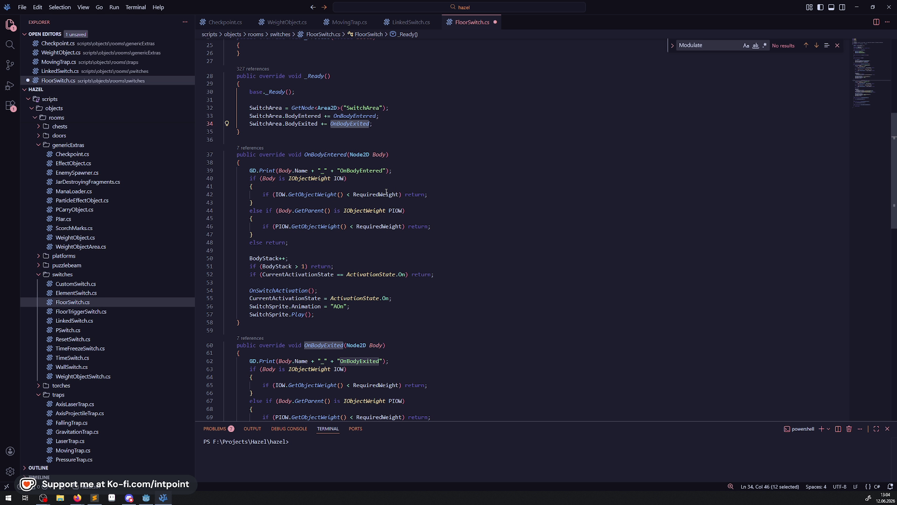
# Delete the debug print lines in OnBodyEntered and OnBodyExited, and save FloorSwitch.cs
pyautogui.click(388, 186)
pyautogui.press('Up')
pyautogui.press('Up')
pyautogui.press('End')
pyautogui.hotkey('shift', 'Home')
pyautogui.hotkey('shift', 'Home')
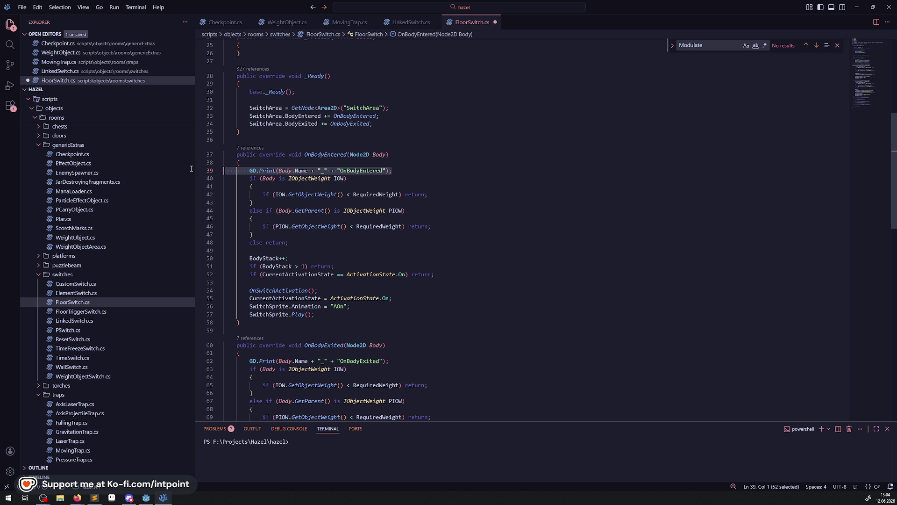
pyautogui.press('BackSpace')
pyautogui.press('BackSpace')
pyautogui.click(391, 352)
pyautogui.hotkey('shift', 'Home')
pyautogui.hotkey('shift', 'Home')
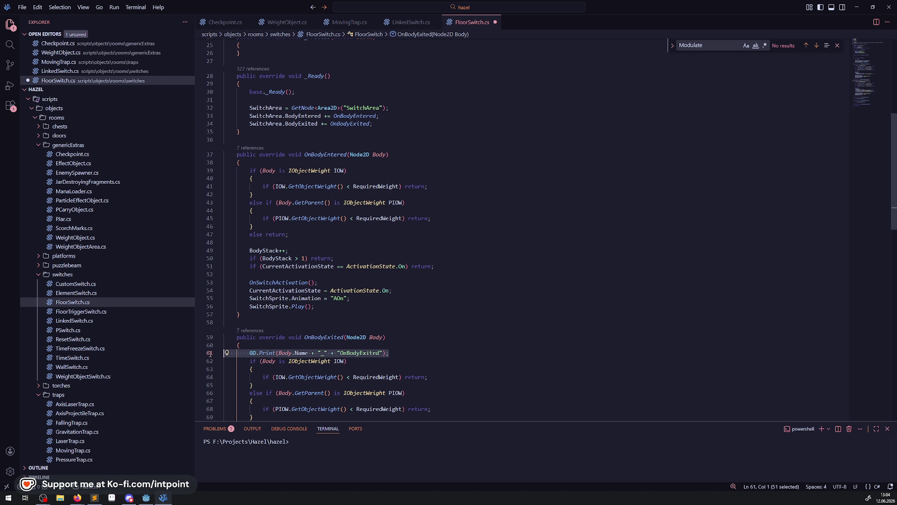
pyautogui.press('BackSpace')
pyautogui.press('BackSpace')
pyautogui.click(480, 289)
pyautogui.hotkey('ctrl', 's')
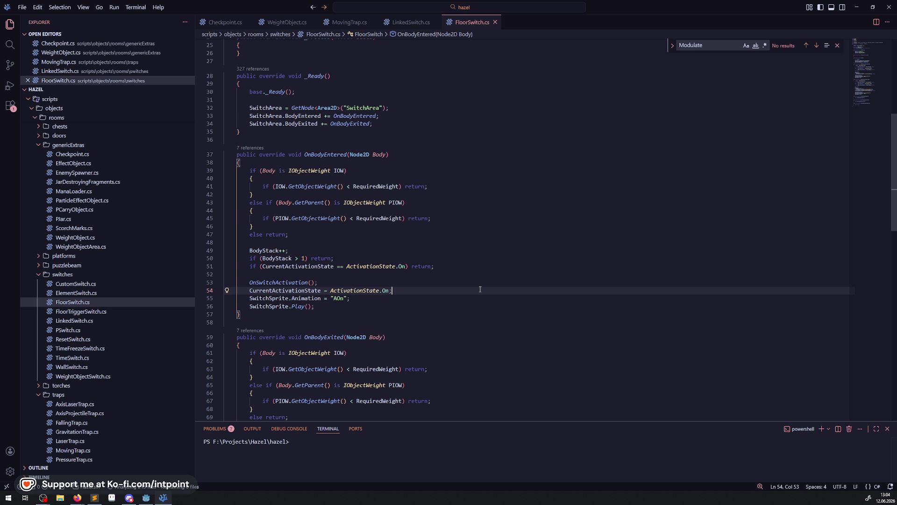
# Replace GetParent() with Owner on lines 43 and 65
pyautogui.click(327, 202)
pyautogui.hotkey('ctrl', 'shift', 'Left')
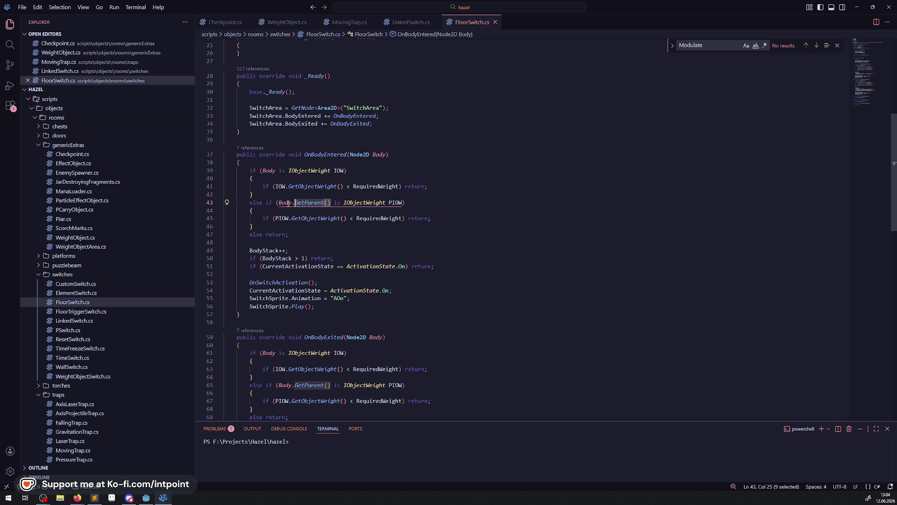
pyautogui.moveTo(289, 204); pyautogui.dragTo(295, 204)
pyautogui.write('Owner')
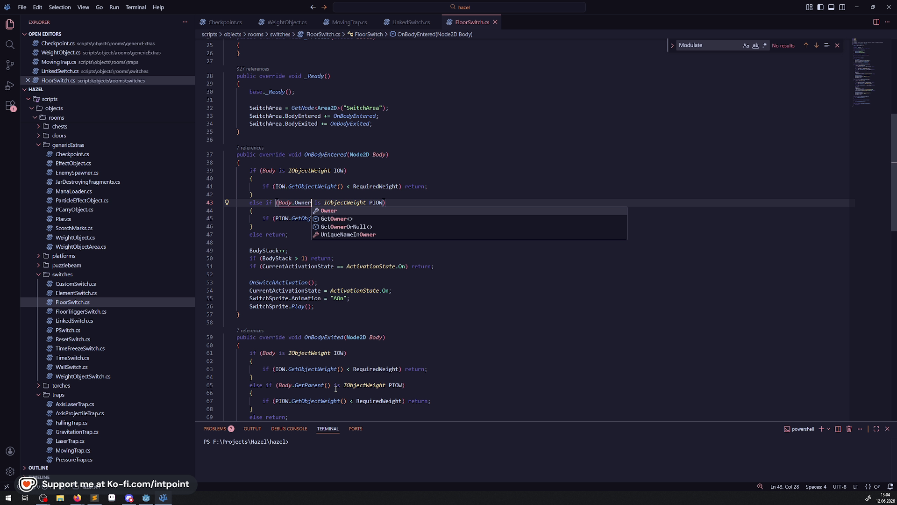
pyautogui.moveTo(330, 385); pyautogui.dragTo(295, 385)
pyautogui.write('Owner')
pyautogui.click(390, 203)
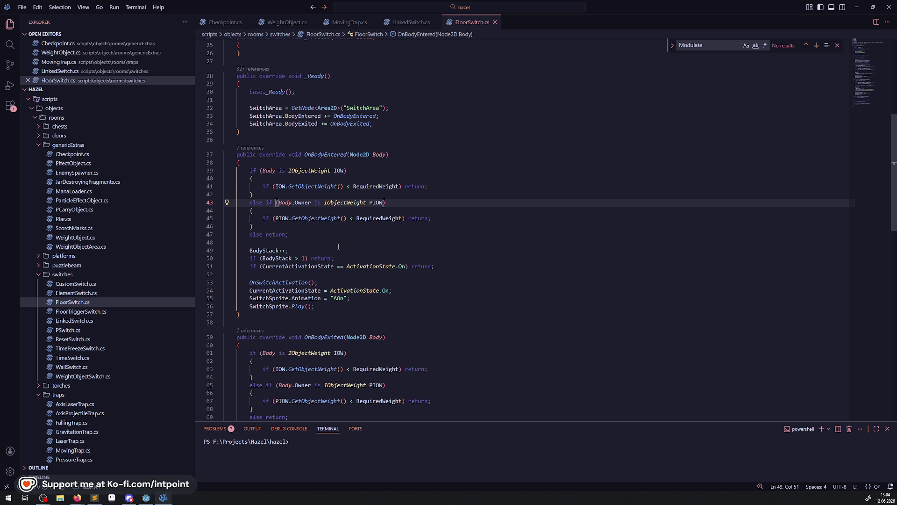
pyautogui.click(276, 245)
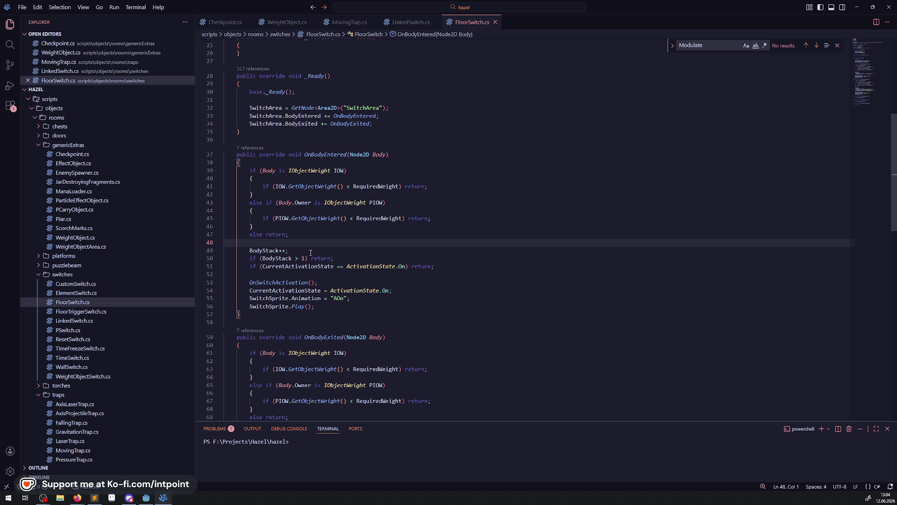
# Delete the Permanent-state return check on lines 73–74
pyautogui.scroll(-2, 327, 255)
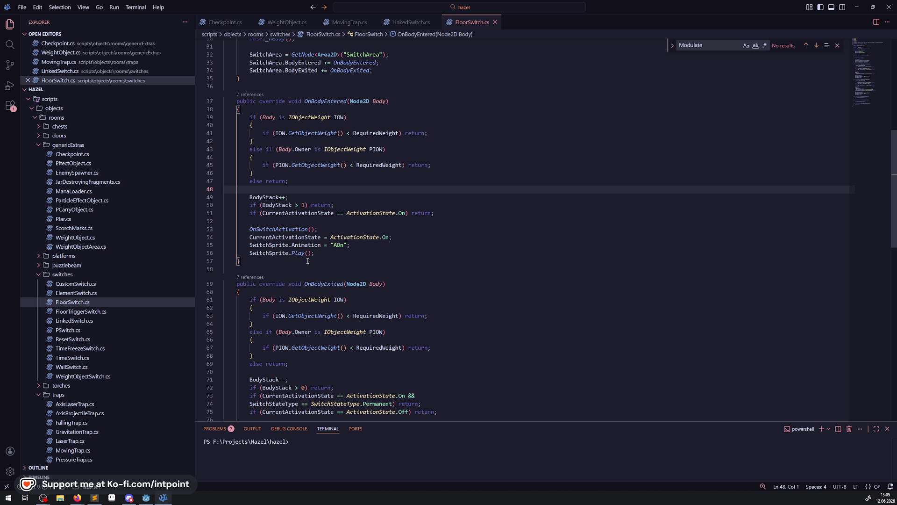
pyautogui.moveTo(311, 234)
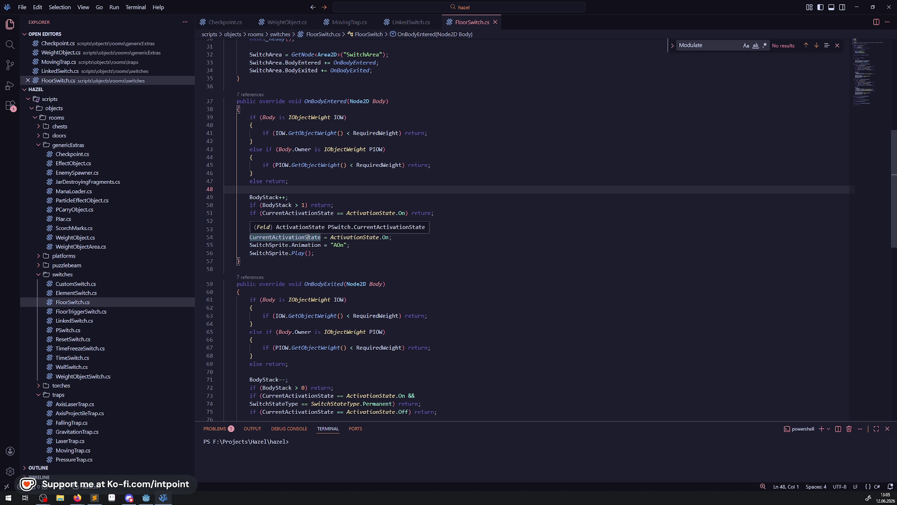
pyautogui.scroll(-2, 445, 311)
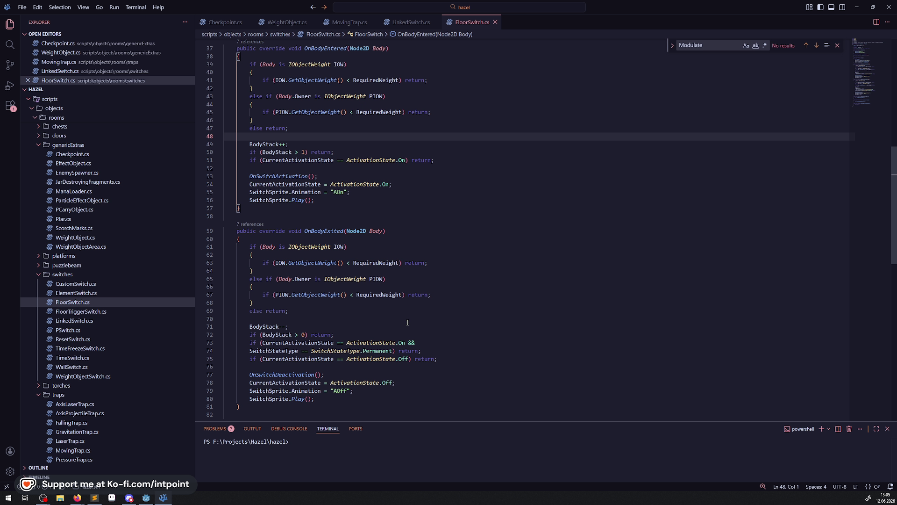
pyautogui.click(432, 350)
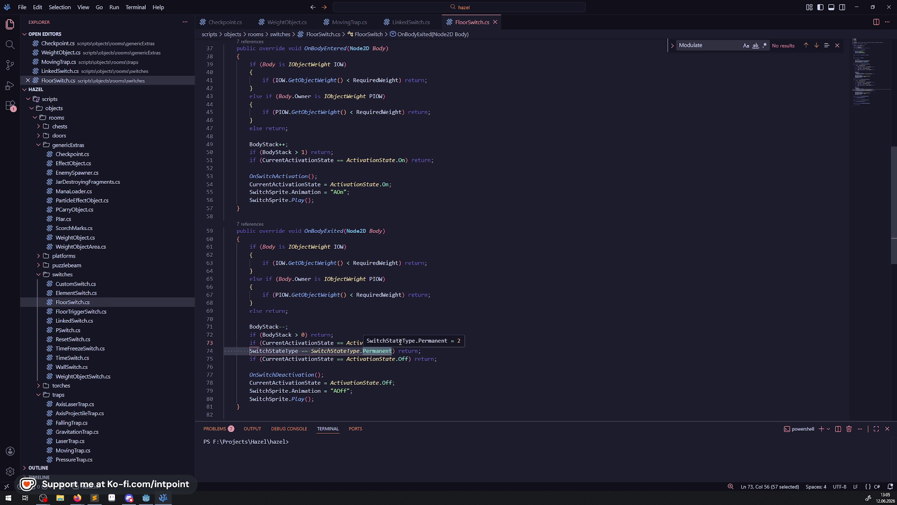
pyautogui.keyDown('shift'); pyautogui.click(225, 343); pyautogui.keyUp('shift')
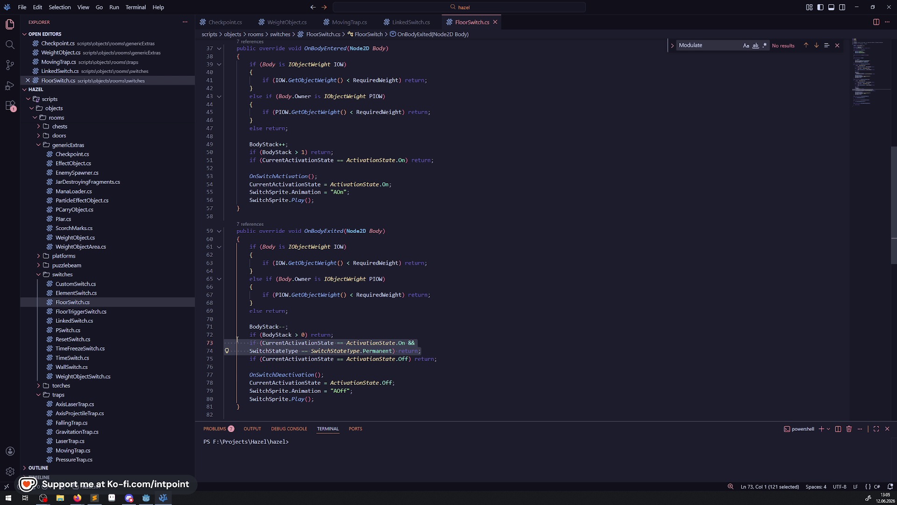
pyautogui.press('BackSpace')
pyautogui.press('BackSpace')
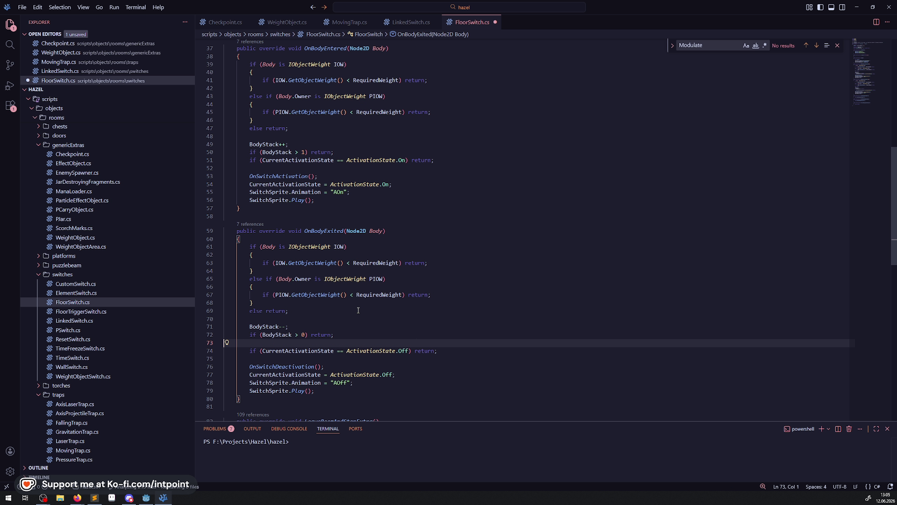
pyautogui.click(358, 309)
# Save FloorSwitch.cs, review the LeaveRoomAndStopExtra override, then open the FloorSwitch scene in Godot
pyautogui.hotkey('ctrl', 's')
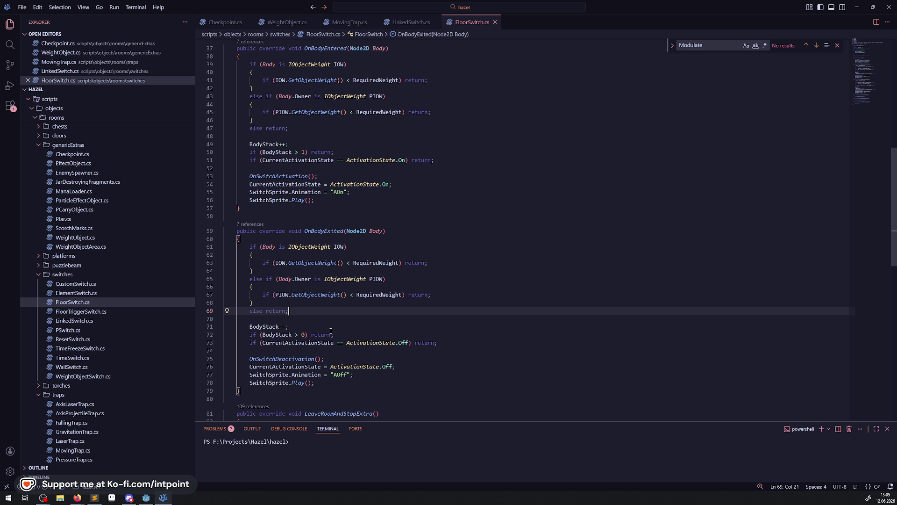
pyautogui.scroll(-7, 331, 331)
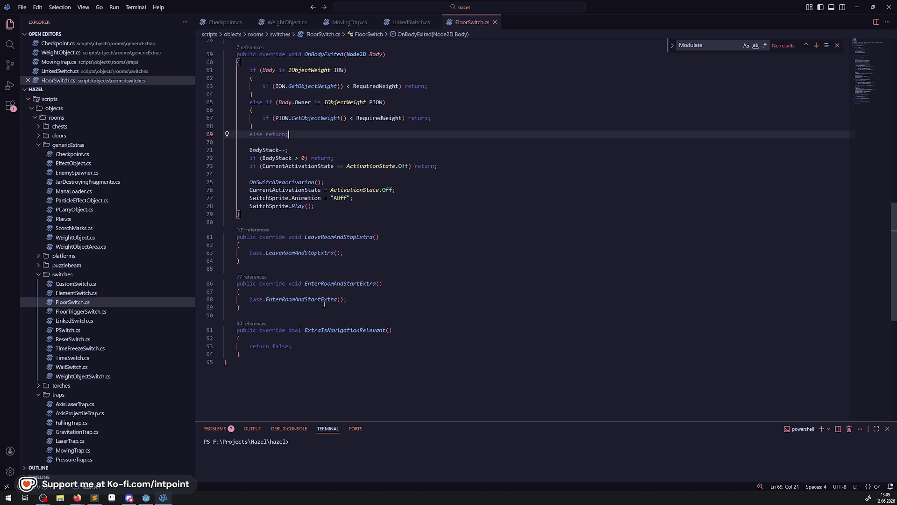
pyautogui.click(336, 237)
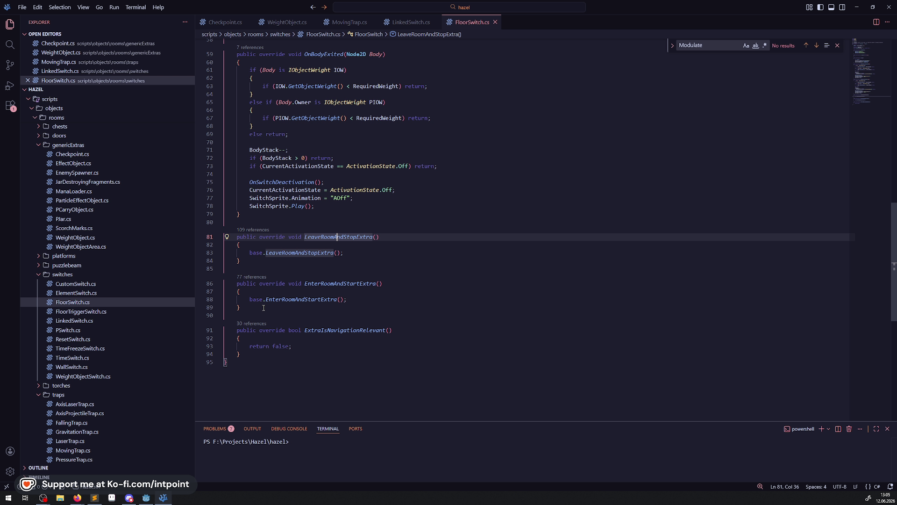
pyautogui.click(146, 498)
pyautogui.click(122, 249)
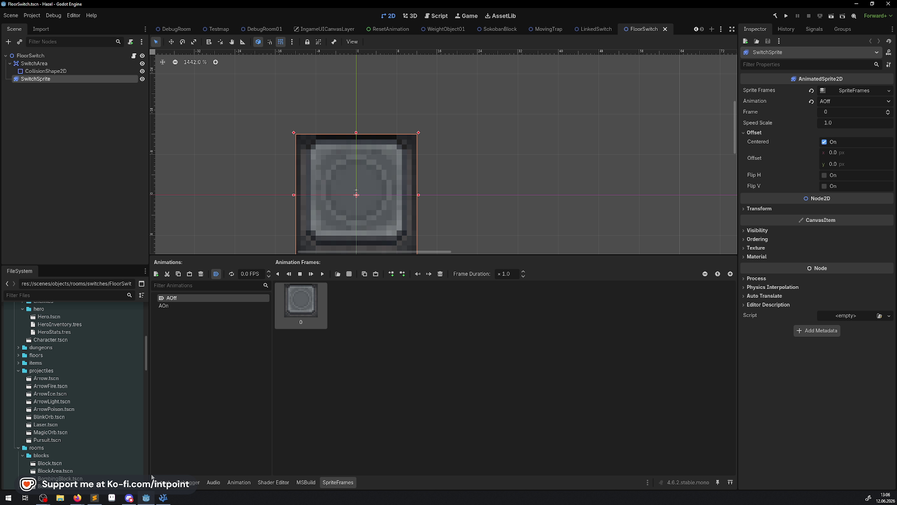
# Delete the LeaveRoomAndStopExtra and EnterRoomAndStartExtra overrides on lines 81–89 of FloorSwitch.cs
pyautogui.click(164, 497)
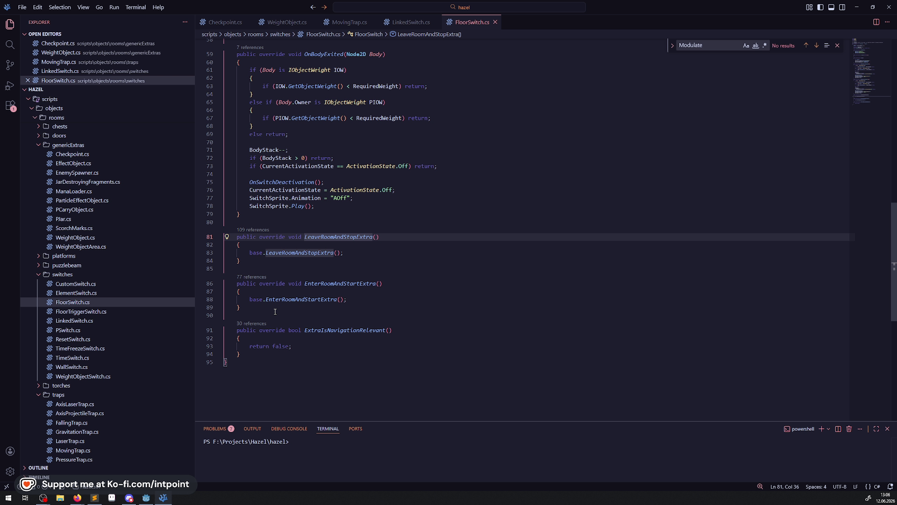
pyautogui.scroll(2, 275, 311)
pyautogui.moveTo(251, 351); pyautogui.dragTo(216, 273)
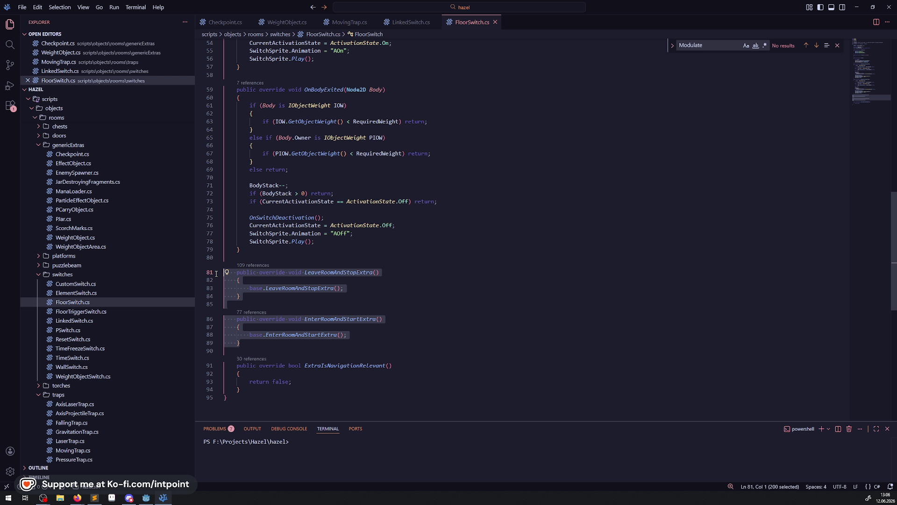
pyautogui.press('BackSpace')
pyautogui.press('BackSpace')
pyautogui.press('BackSpace')
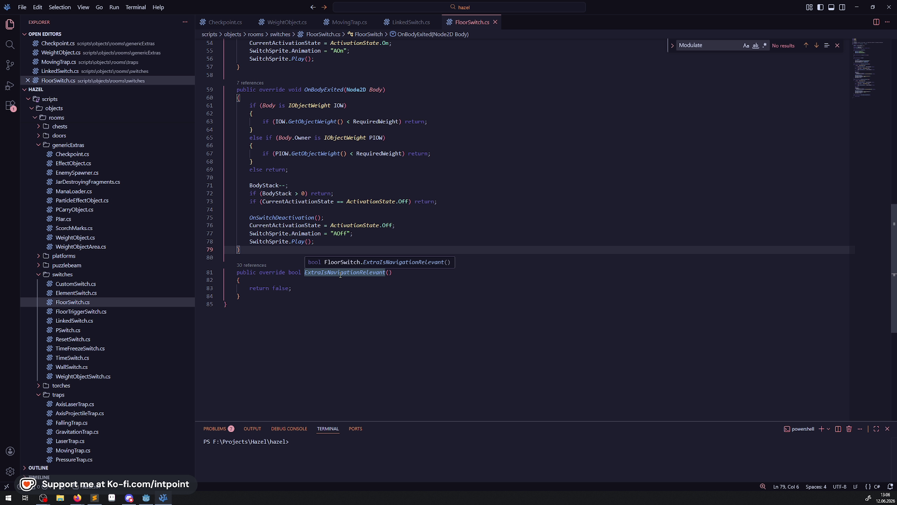
pyautogui.click(321, 272)
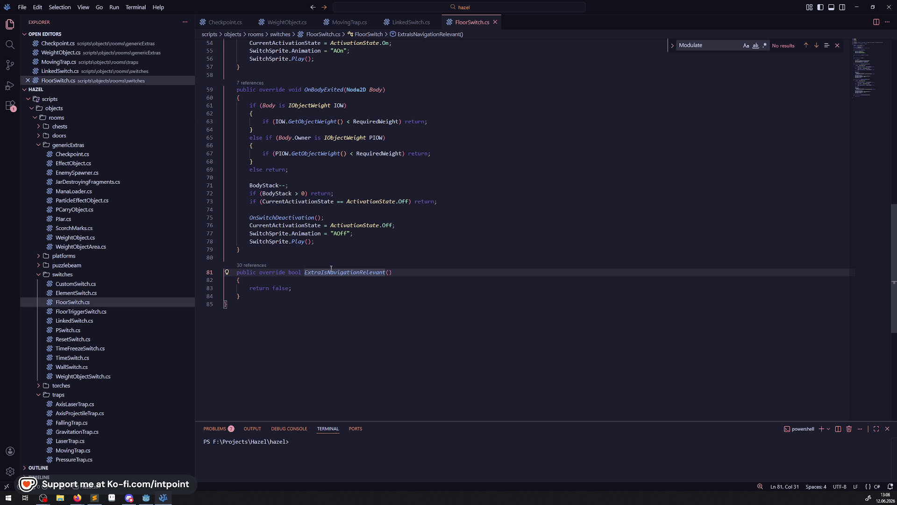
# Review the group setup and FloorSwitch class name at the file top, then return to Godot
pyautogui.scroll(10, 331, 269)
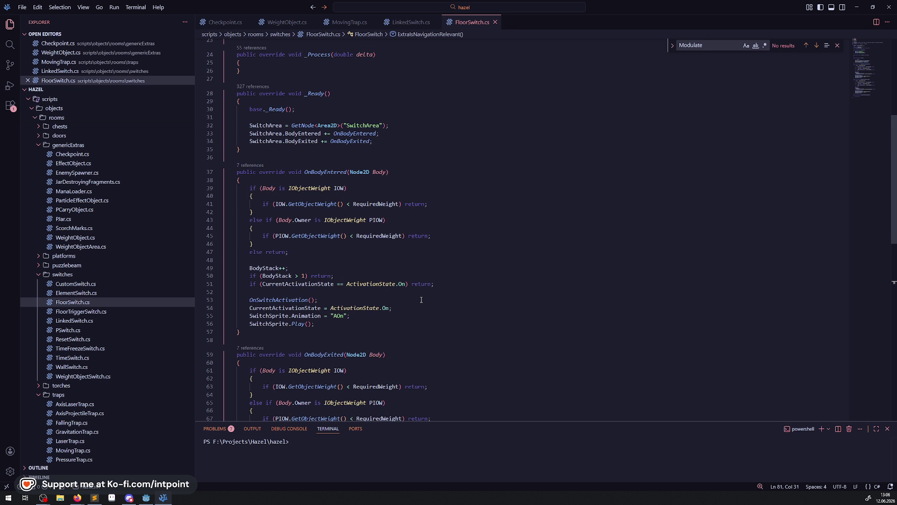
pyautogui.scroll(8, 421, 300)
pyautogui.click(356, 236)
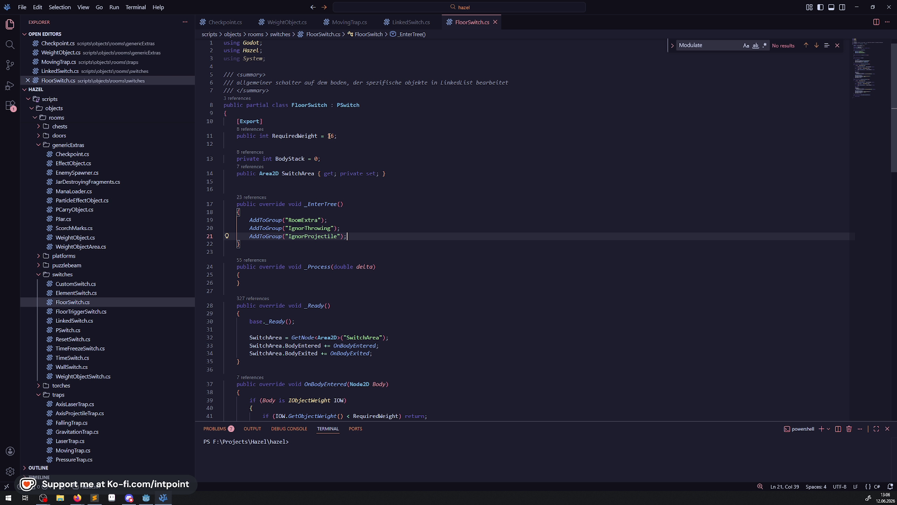
pyautogui.doubleClick(301, 104)
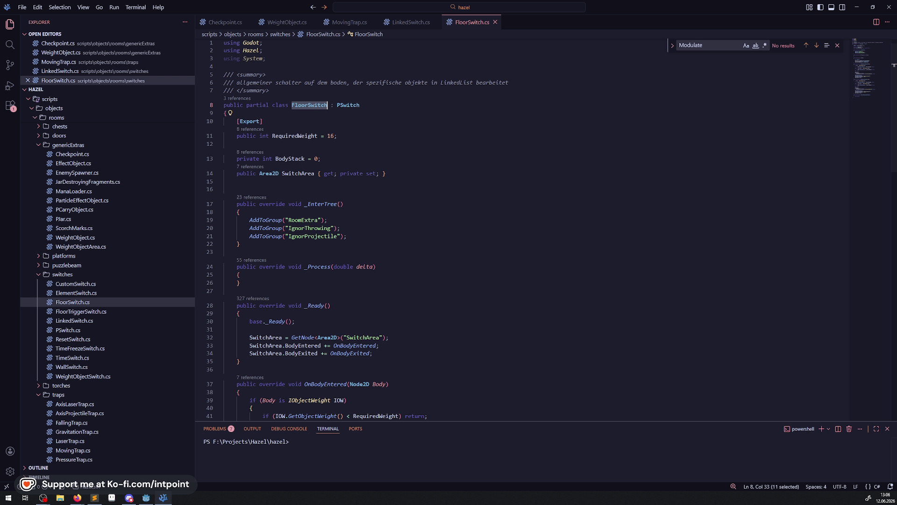
pyautogui.hotkey('alt', 'Tab')
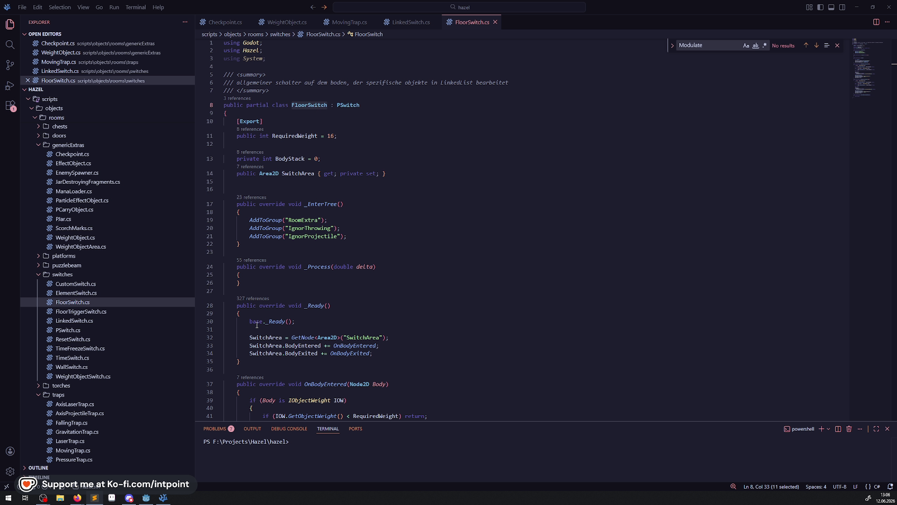
pyautogui.click(152, 501)
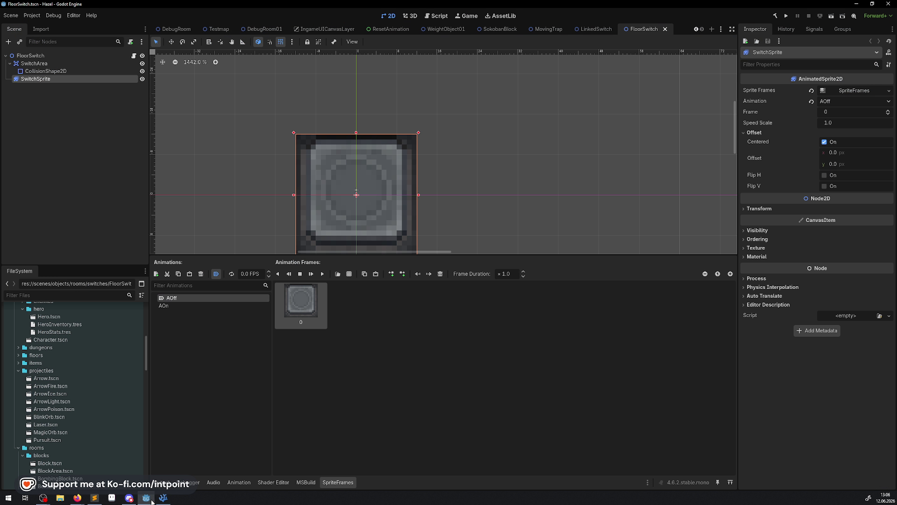
# Switch to the DebugRoom01 scene and nudge FloorSwitch2 up into place
pyautogui.click(256, 30)
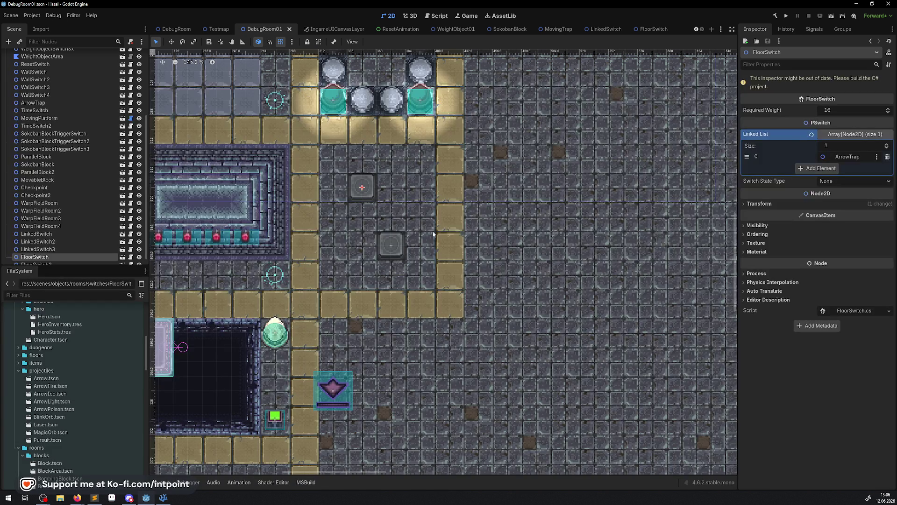
pyautogui.moveTo(399, 253)
pyautogui.mouseDown()
pyautogui.moveTo(398, 195)
pyautogui.moveTo(402, 252)
pyautogui.mouseUp()
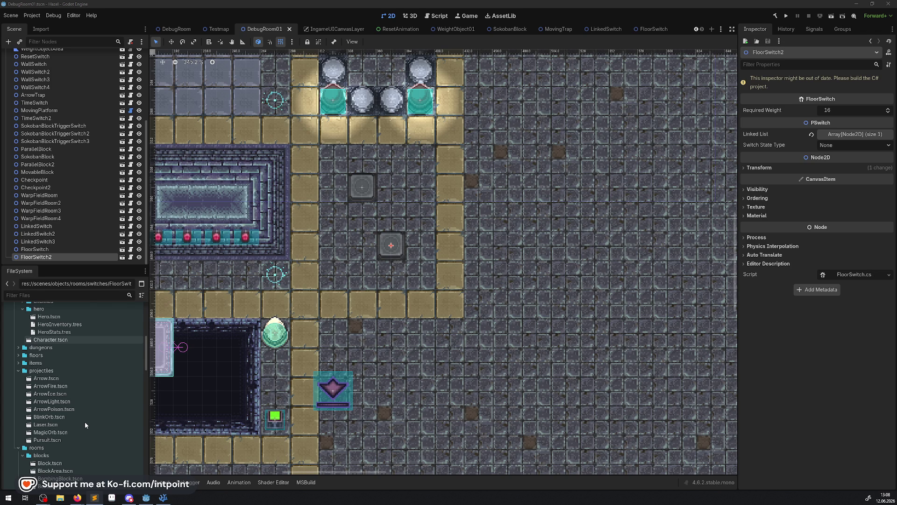
# Collapse the blocks and puzzlebeam folders in FileSystem to reveal the switches scenes
pyautogui.scroll(-4, 70, 419)
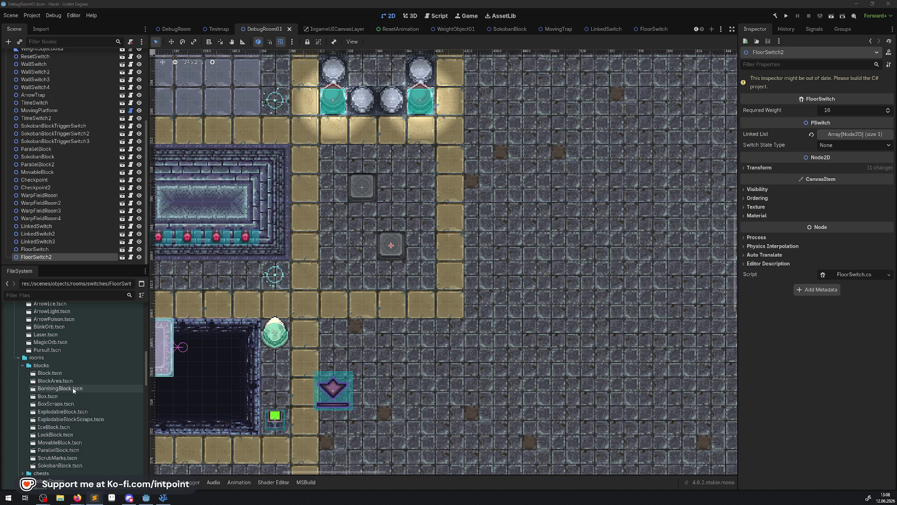
pyautogui.scroll(-1, 71, 393)
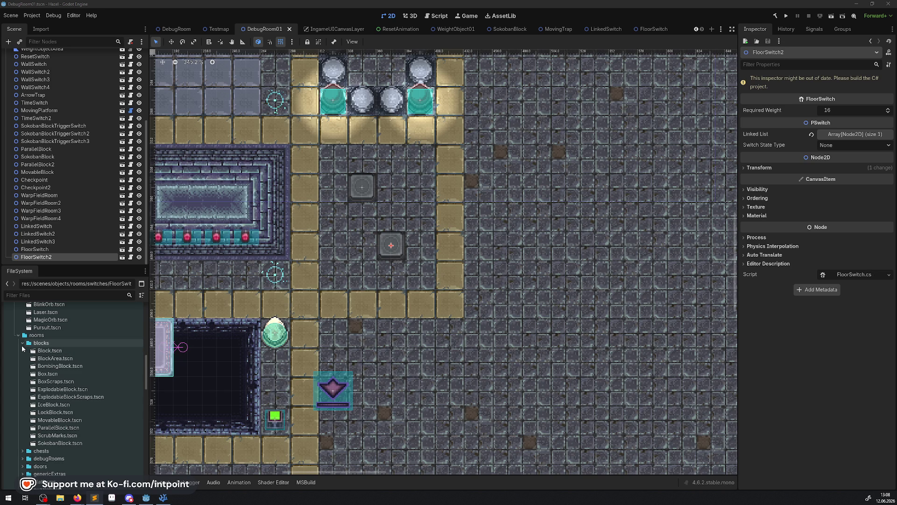
pyautogui.click(22, 344)
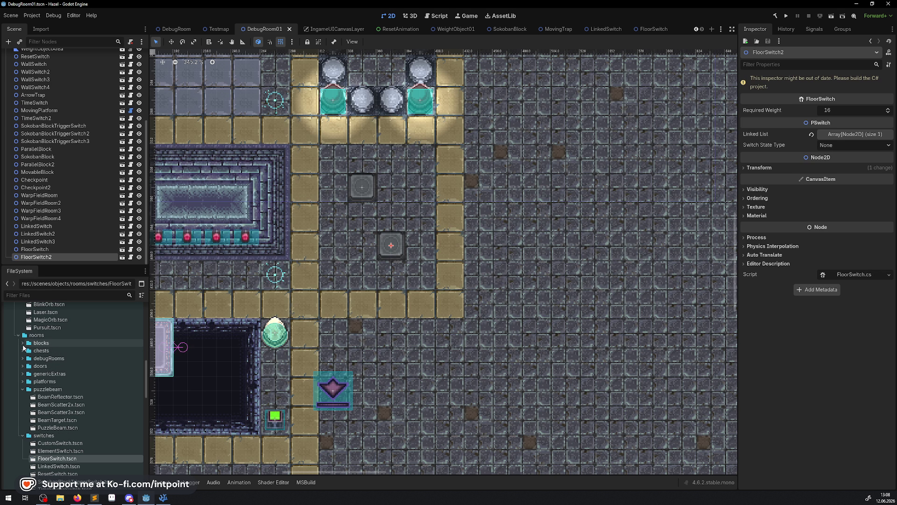
pyautogui.click(21, 389)
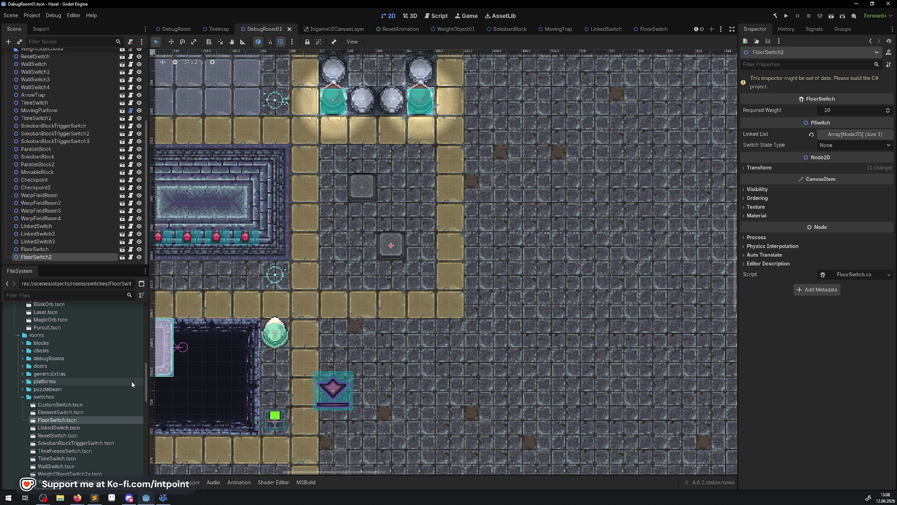
# Drop an ElementSwitch.tscn instance beside the floor switches and set its Element Type to Fire
pyautogui.moveTo(70, 413)
pyautogui.mouseDown()
pyautogui.moveTo(393, 381)
pyautogui.moveTo(437, 357)
pyautogui.moveTo(383, 256)
pyautogui.mouseUp()
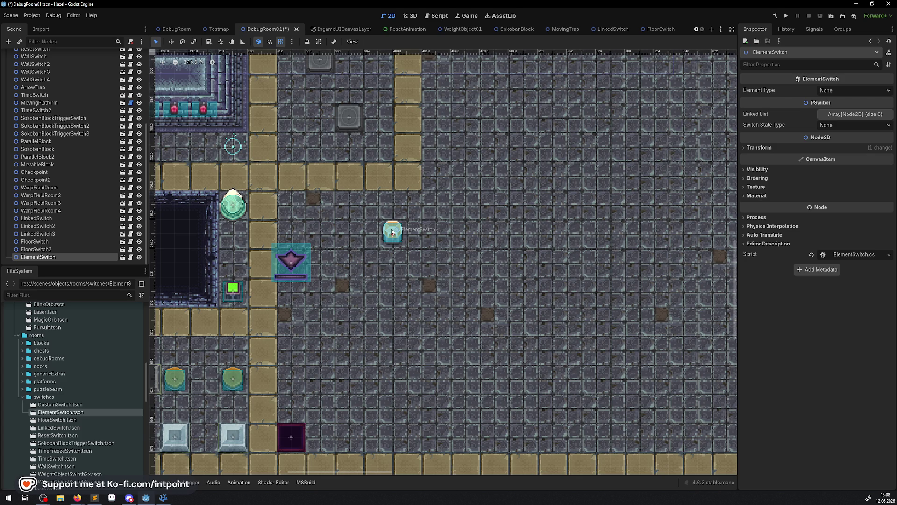
pyautogui.moveTo(391, 232)
pyautogui.mouseDown()
pyautogui.moveTo(324, 216)
pyautogui.moveTo(326, 228)
pyautogui.mouseUp()
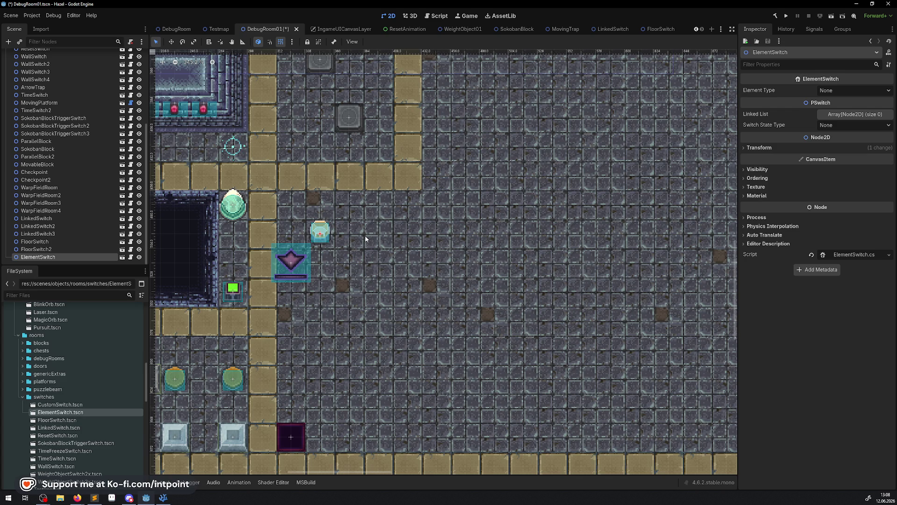
pyautogui.click(859, 92)
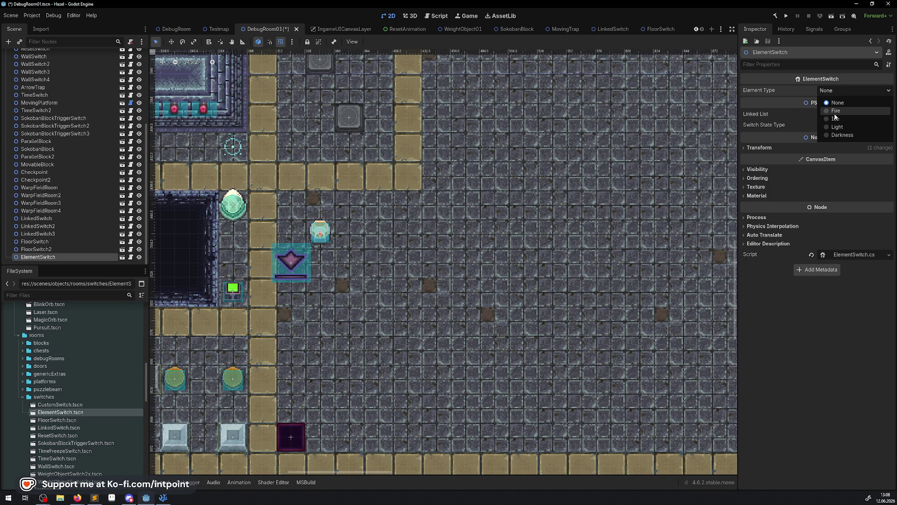
pyautogui.click(840, 114)
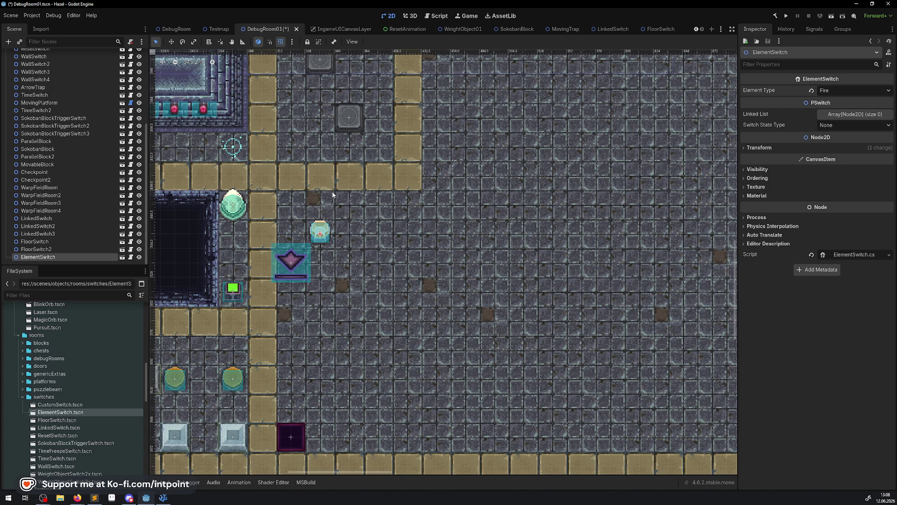
pyautogui.moveTo(361, 207); pyautogui.dragTo(412, 246)
pyautogui.moveTo(473, 241); pyautogui.dragTo(482, 259)
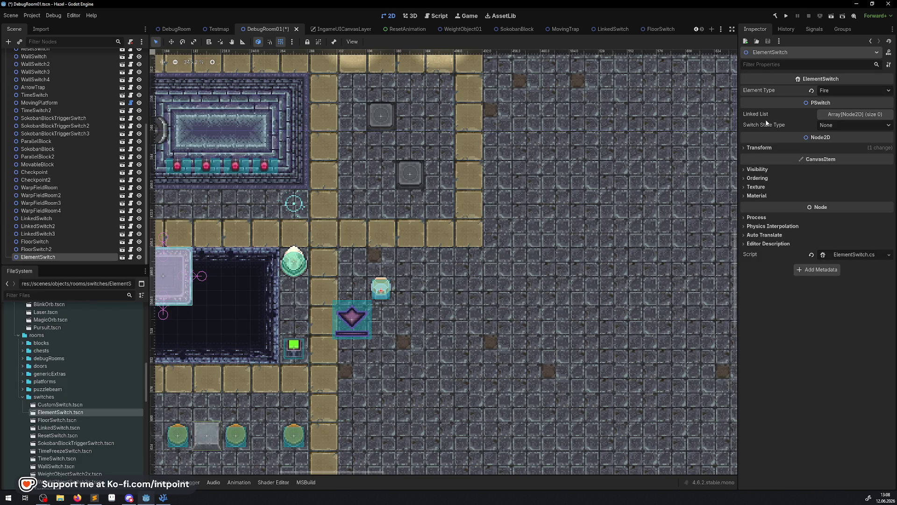
# Duplicate ElementSwitch, move the copy right, set it to Ice, and add one Linked List slot
pyautogui.rightClick(39, 257)
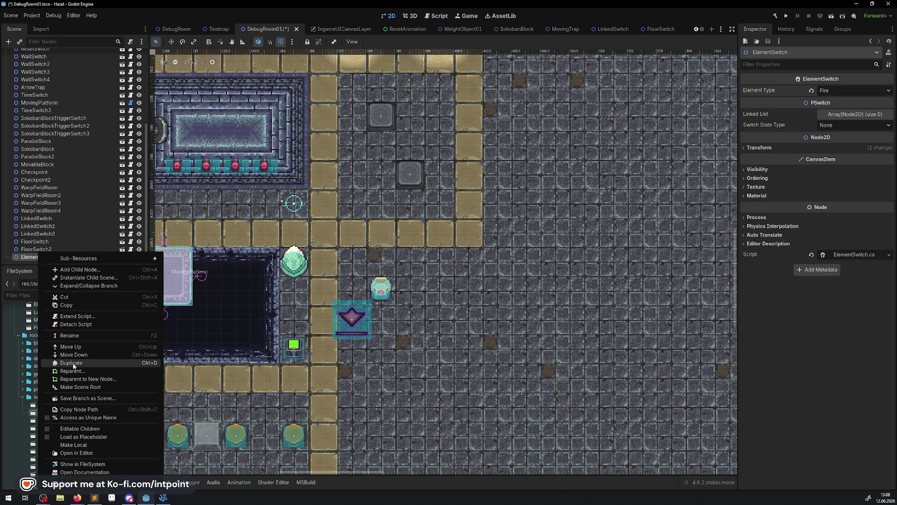
pyautogui.click(81, 369)
pyautogui.moveTo(388, 285); pyautogui.dragTo(445, 283)
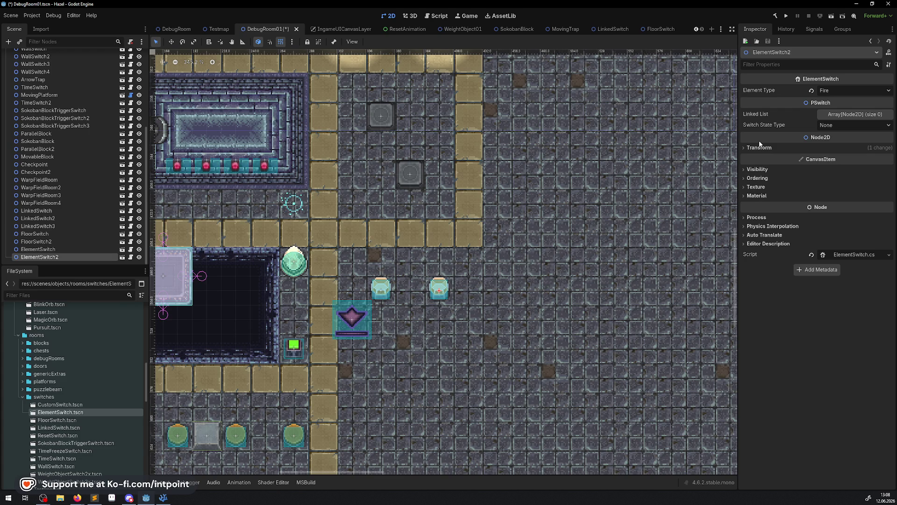
pyautogui.click(856, 90)
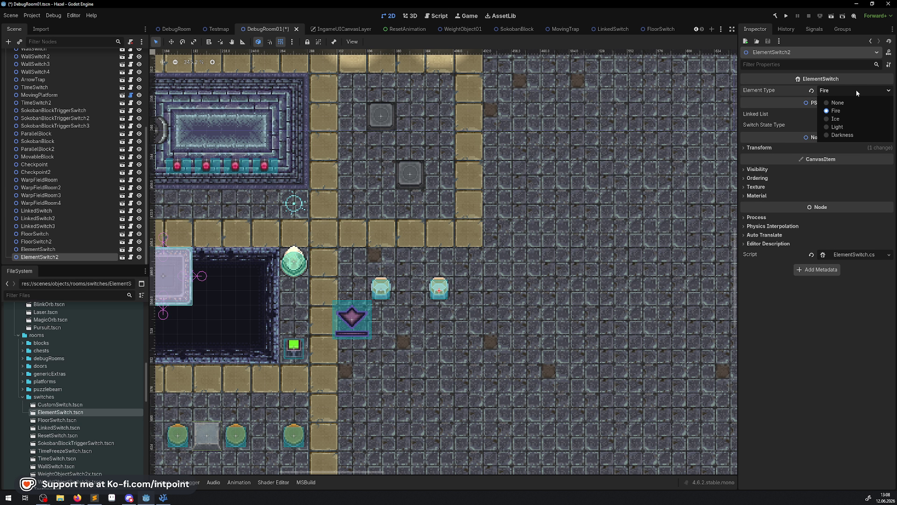
pyautogui.click(840, 119)
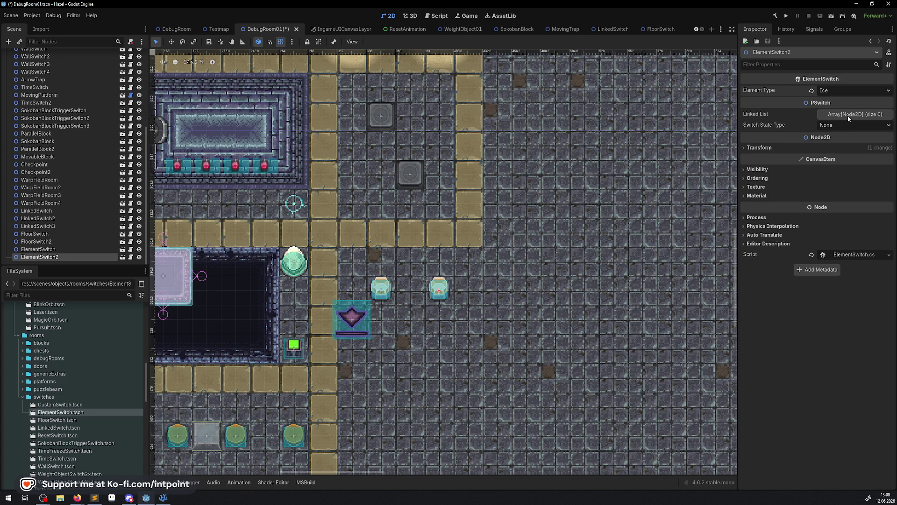
pyautogui.click(848, 115)
pyautogui.click(812, 137)
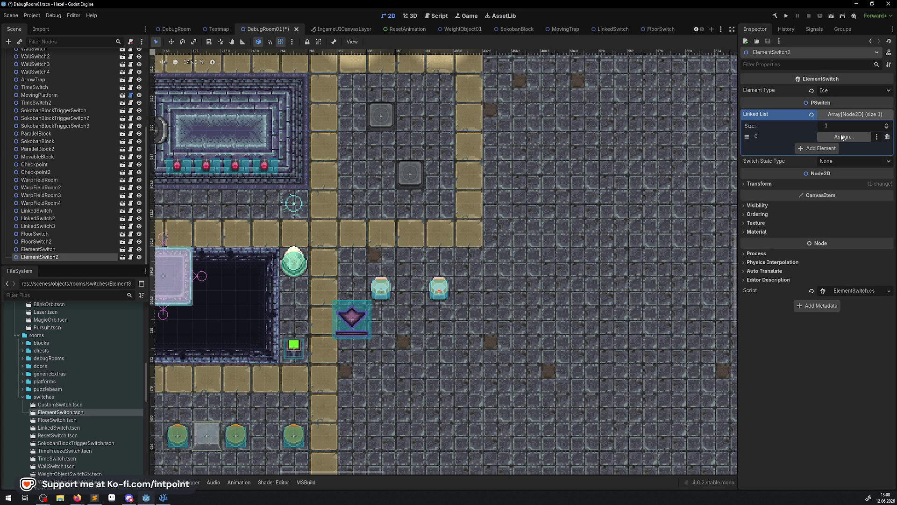
pyautogui.moveTo(514, 257); pyautogui.dragTo(582, 282)
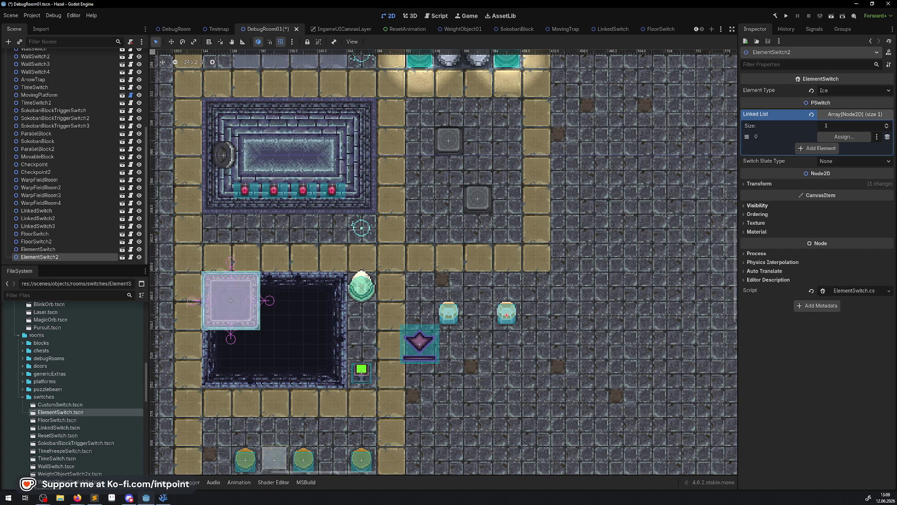
# Assign ArrowTrap to the Ice switch's Linked List slot and save the scene
pyautogui.click(852, 138)
pyautogui.write('arro')
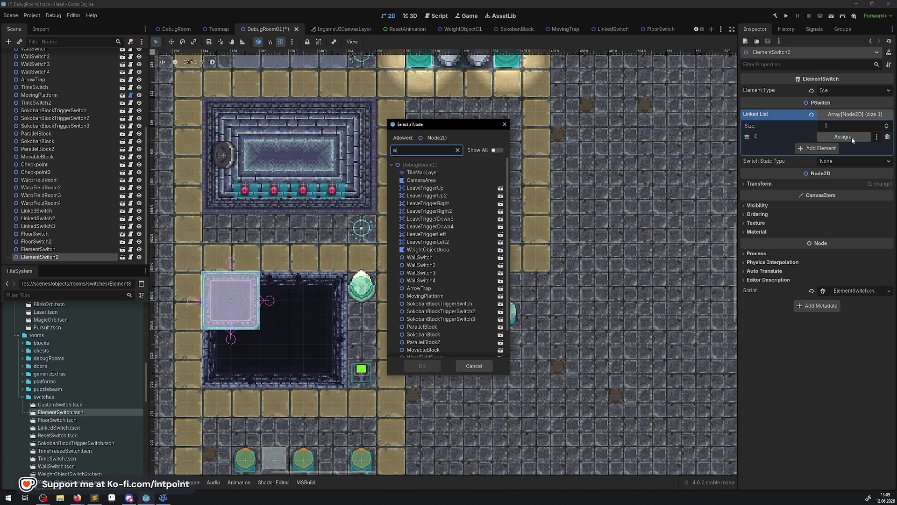
pyautogui.click(421, 173)
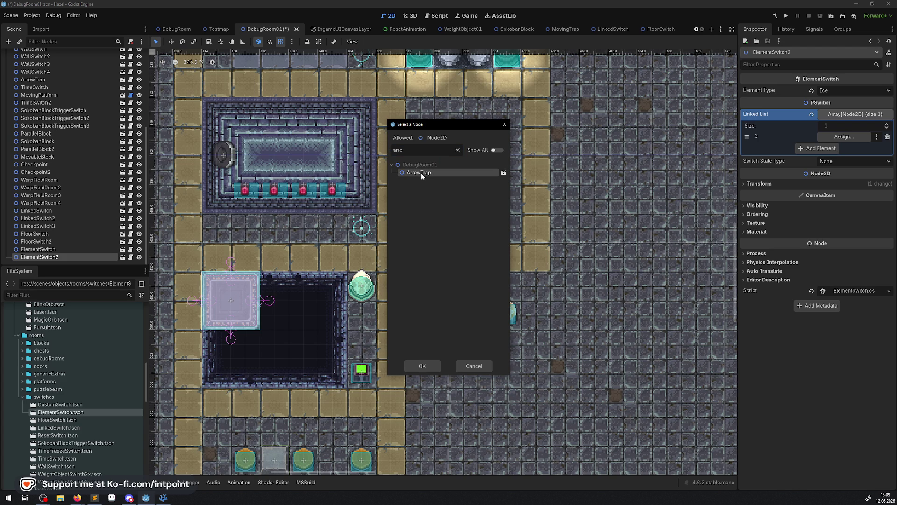
pyautogui.click(411, 370)
pyautogui.hotkey('ctrl', 's')
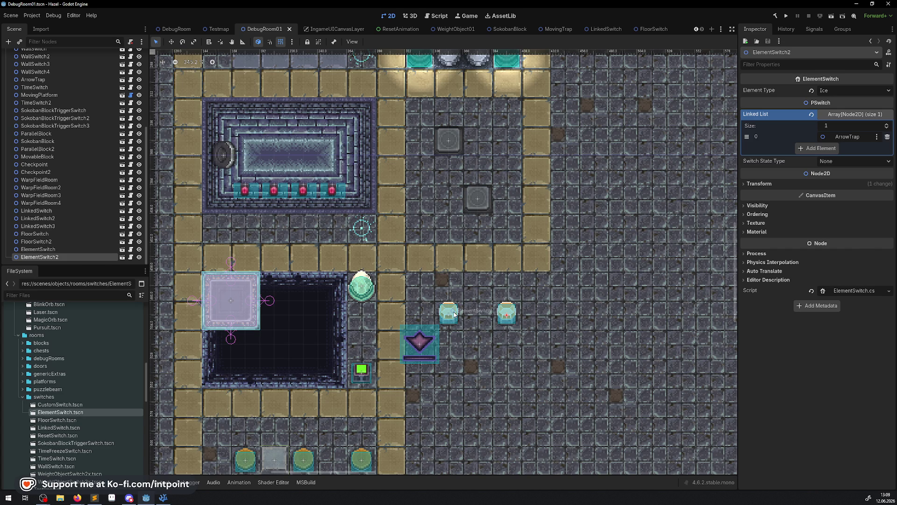
# Add ArrowTrap to the Fire ElementSwitch's Linked List, save, and run the game
pyautogui.click(38, 249)
pyautogui.click(843, 115)
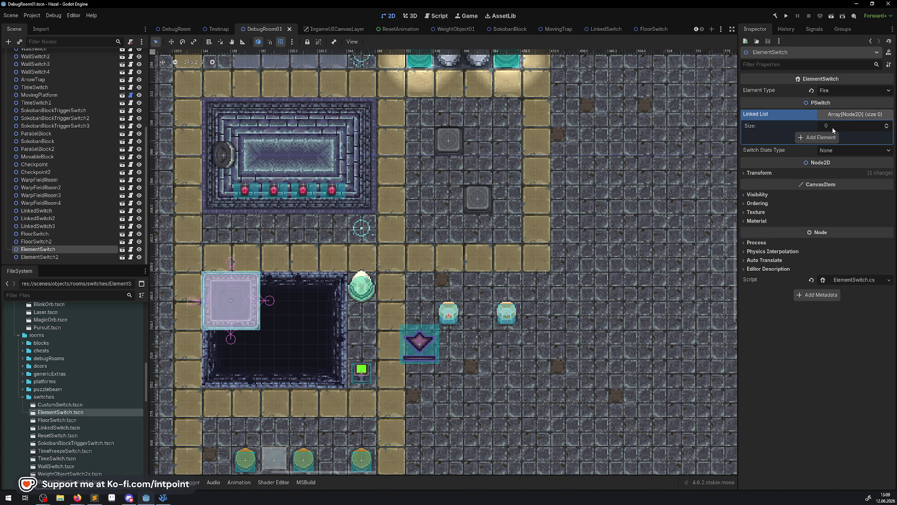
pyautogui.click(821, 137)
pyautogui.click(837, 137)
pyautogui.write('a')
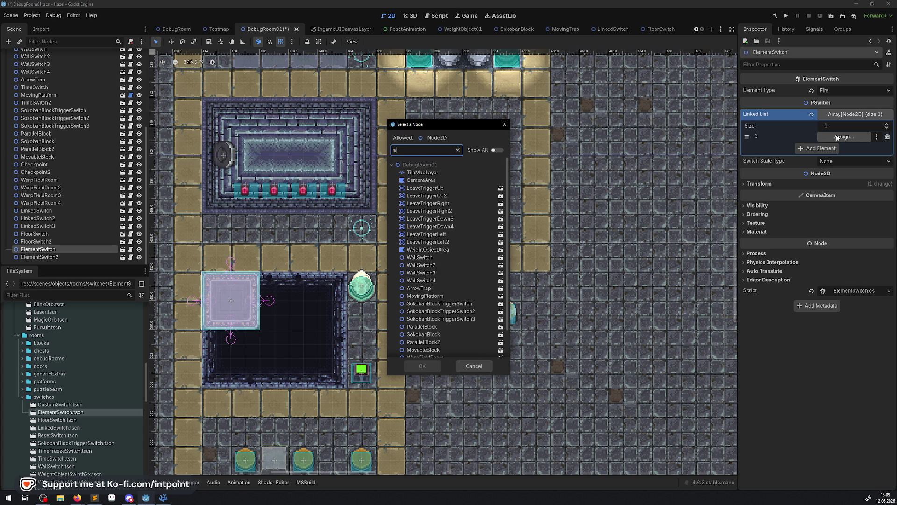
pyautogui.write('rrow')
pyautogui.doubleClick(421, 173)
pyautogui.hotkey('ctrl', 's')
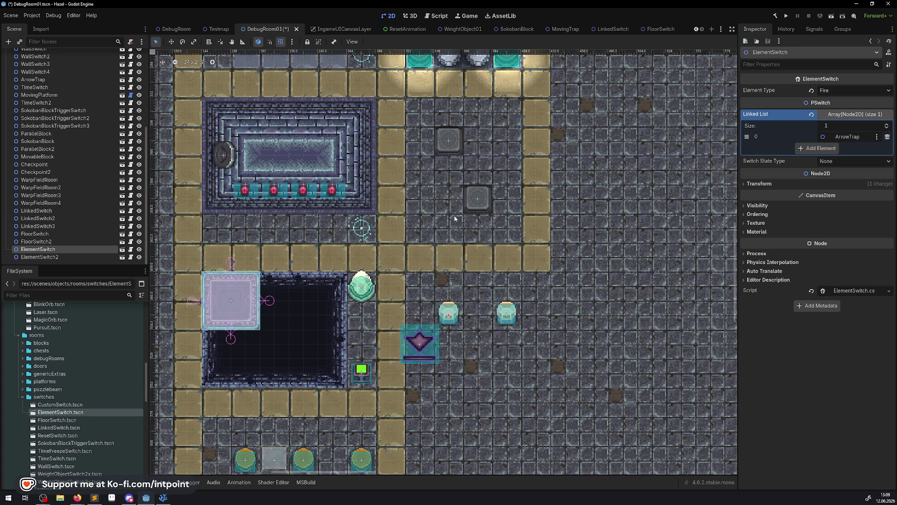
pyautogui.click(786, 15)
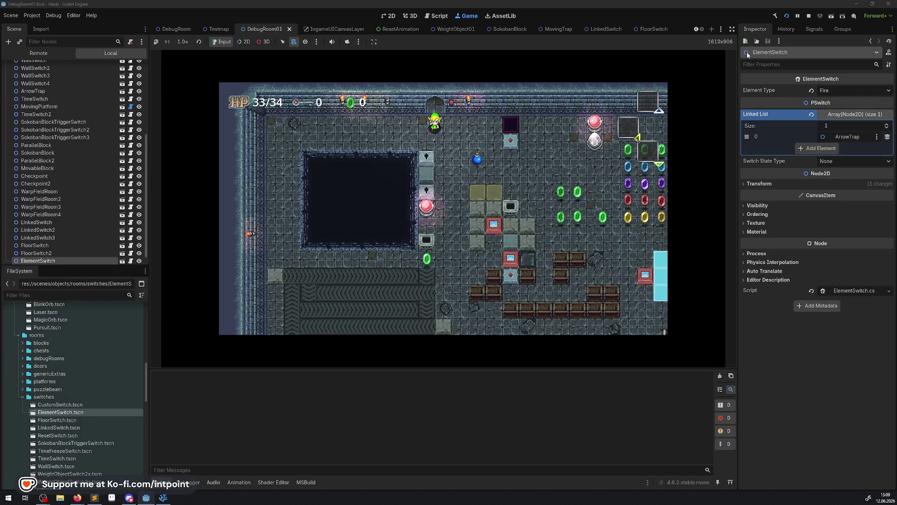
# Walk the hero through the first rooms, collecting gems until the rupee counter reads 500
pyautogui.press('Down')
pyautogui.press('Right')
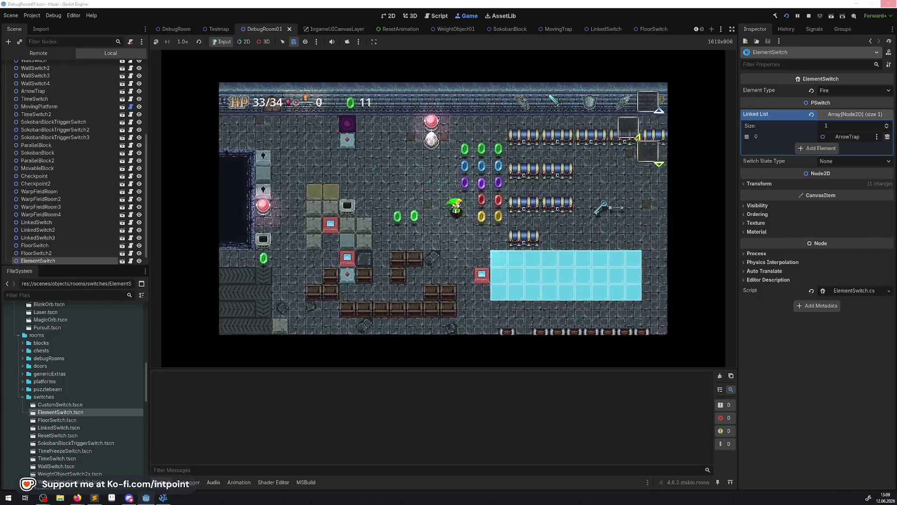
pyautogui.press('Down')
pyautogui.press('Right')
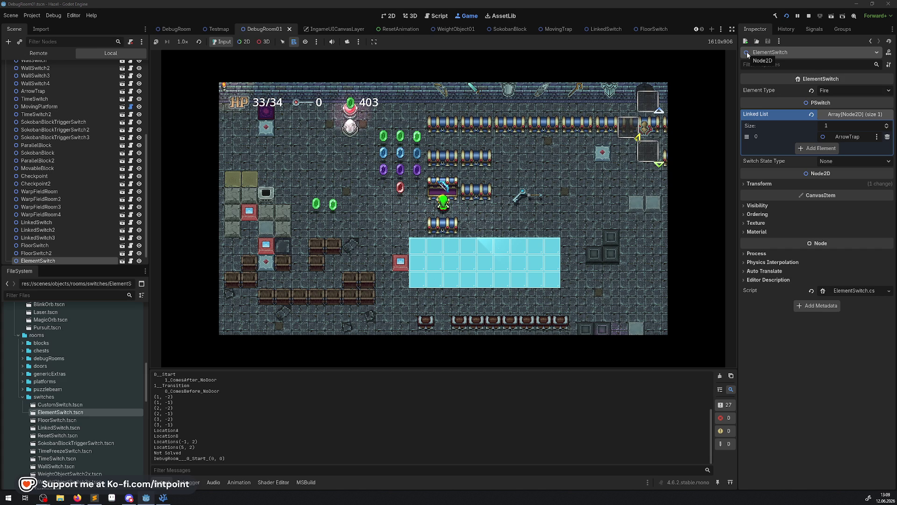
pyautogui.press('Up')
pyautogui.press('Left')
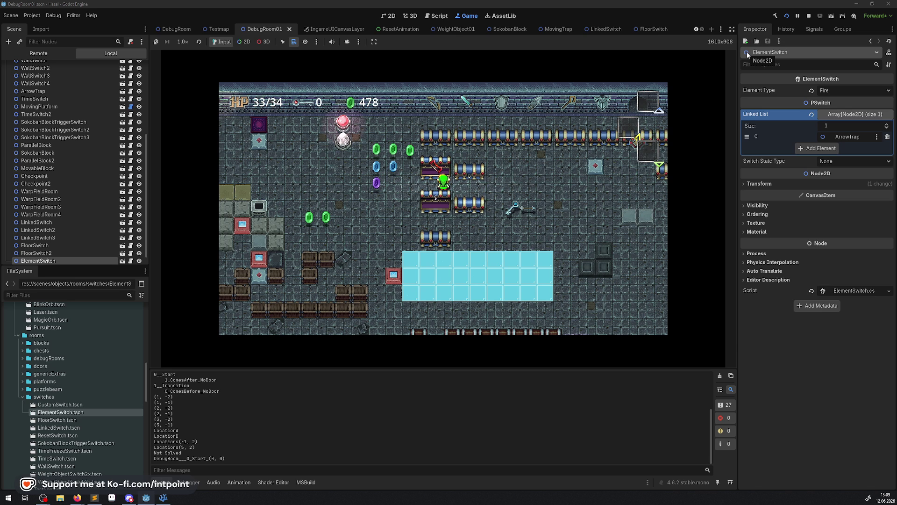
pyautogui.press('Down')
pyautogui.press('Left')
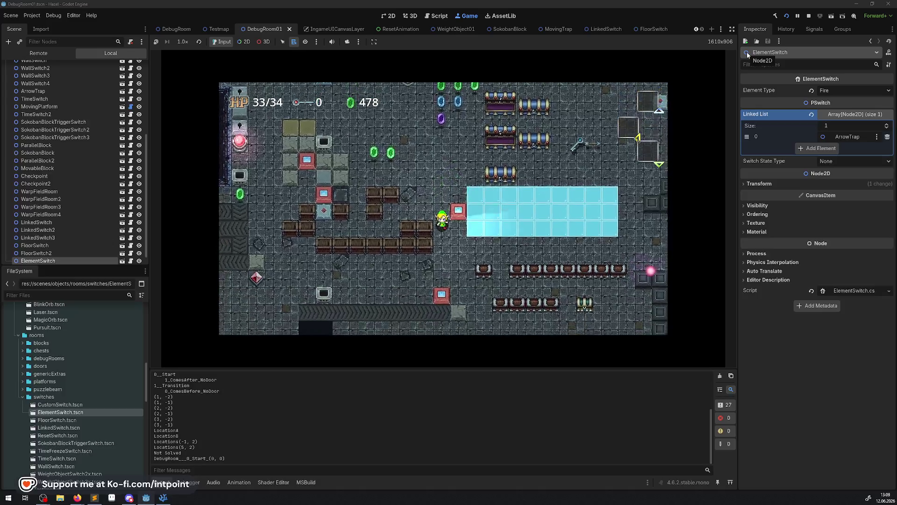
pyautogui.press('Down')
pyautogui.press('Right')
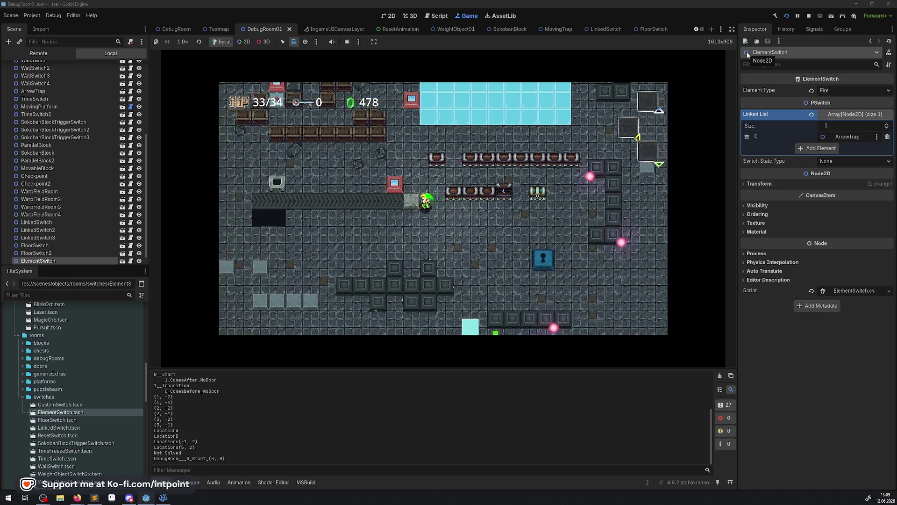
pyautogui.press('Up')
pyautogui.press('Right')
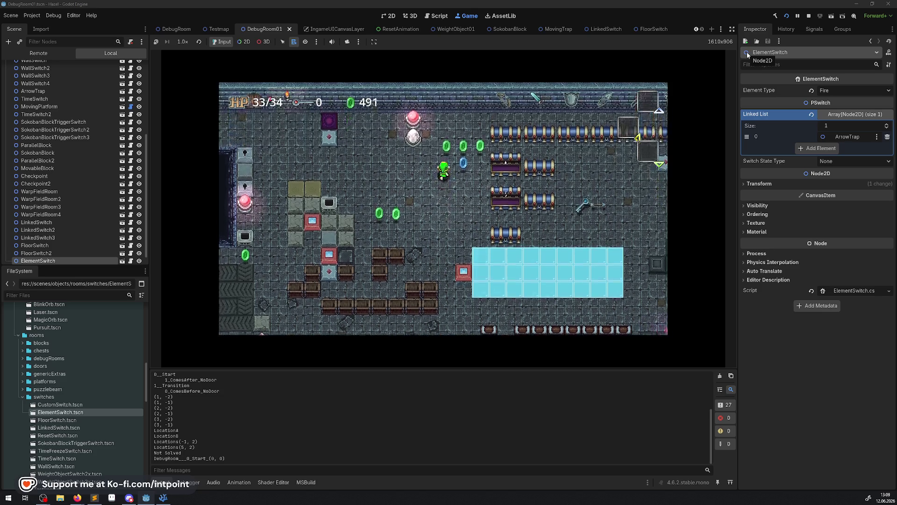
# Walk the hero into the switch room and stop just below the Fire and Ice switches
pyautogui.press('Up')
pyautogui.press('Right')
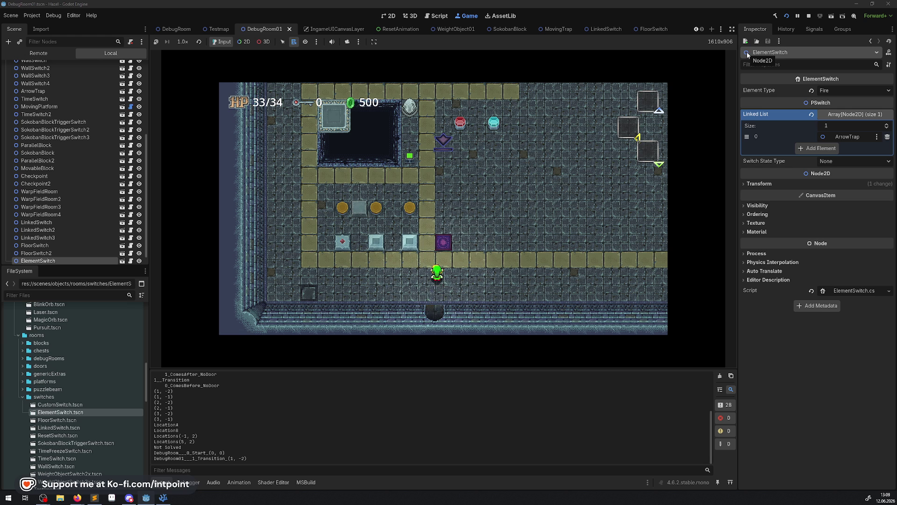
pyautogui.press('Up')
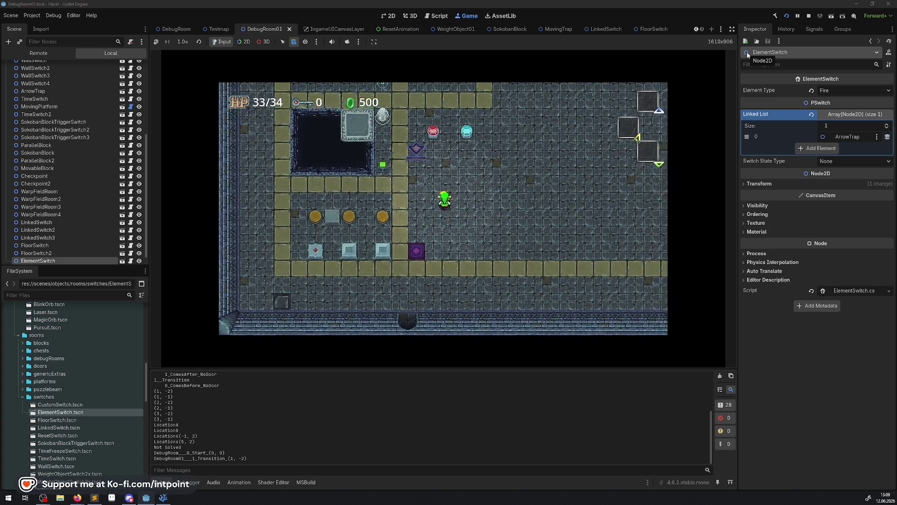
pyautogui.press('Up')
pyautogui.press('Left')
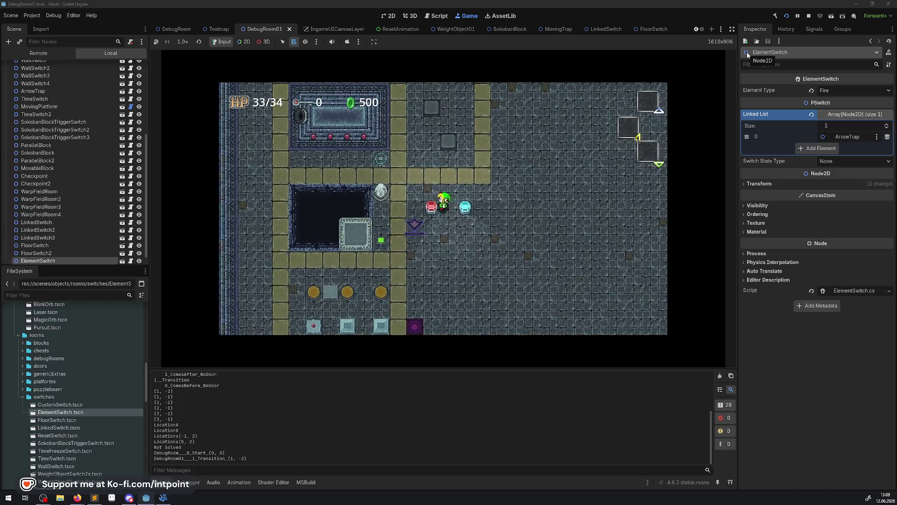
pyautogui.press('Down')
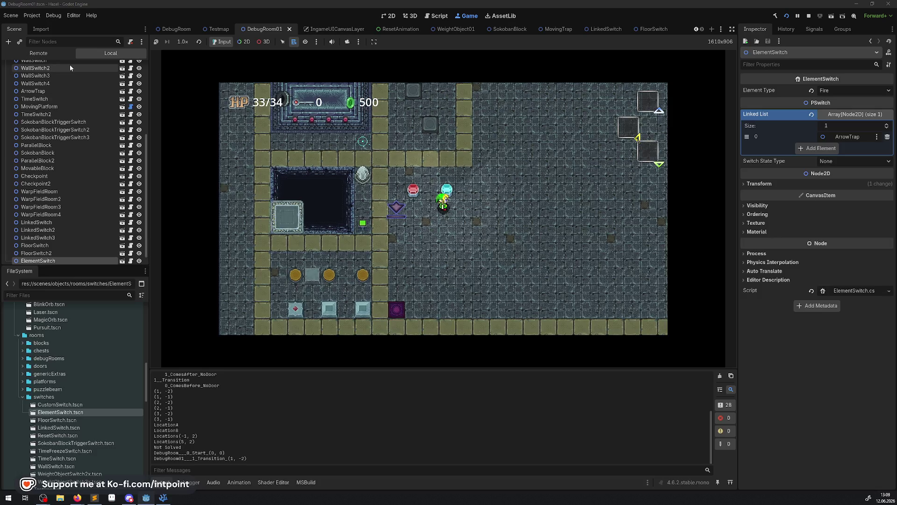
# In the Remote tree's GameManager > DebugManager, enable Add Bow and Add Arrows
pyautogui.click(47, 54)
pyautogui.click(52, 76)
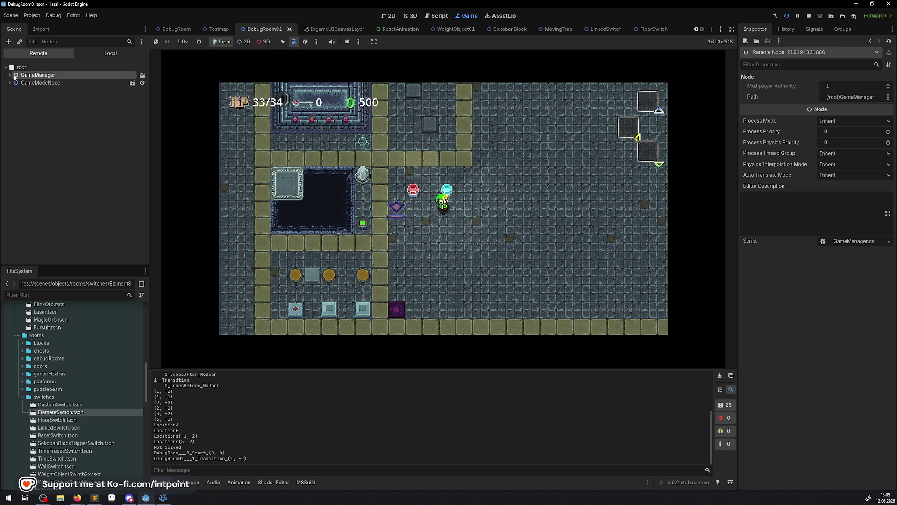
pyautogui.click(43, 160)
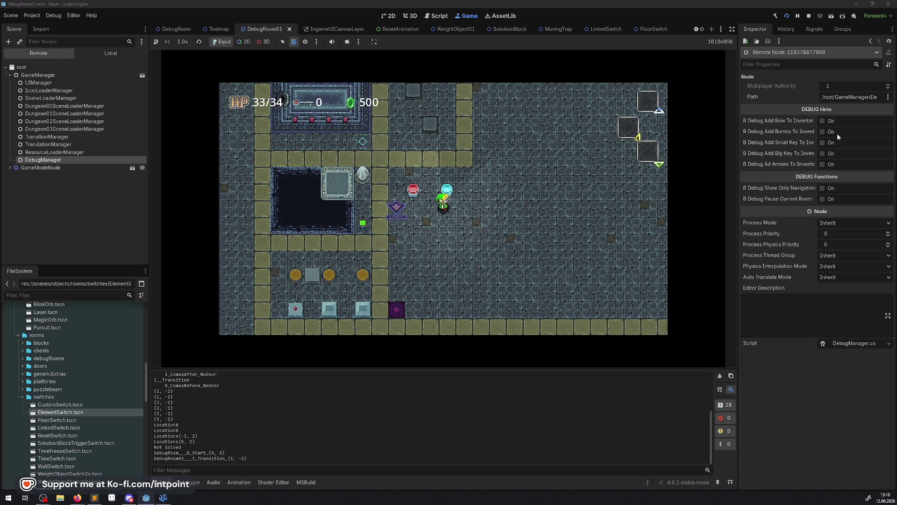
pyautogui.click(823, 121)
pyautogui.click(823, 163)
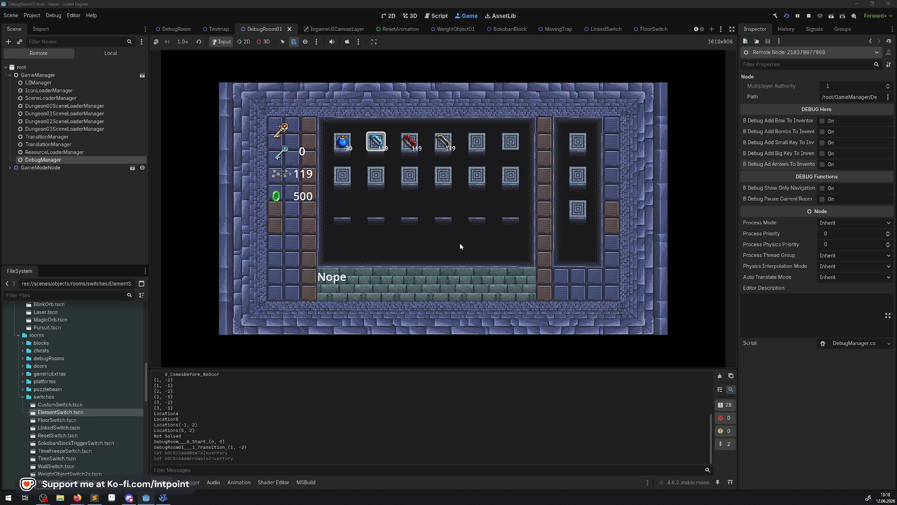
# Equip the bow from the inventory and shoot arrows at the Ice switch
pyautogui.press('Right')
pyautogui.press('Right')
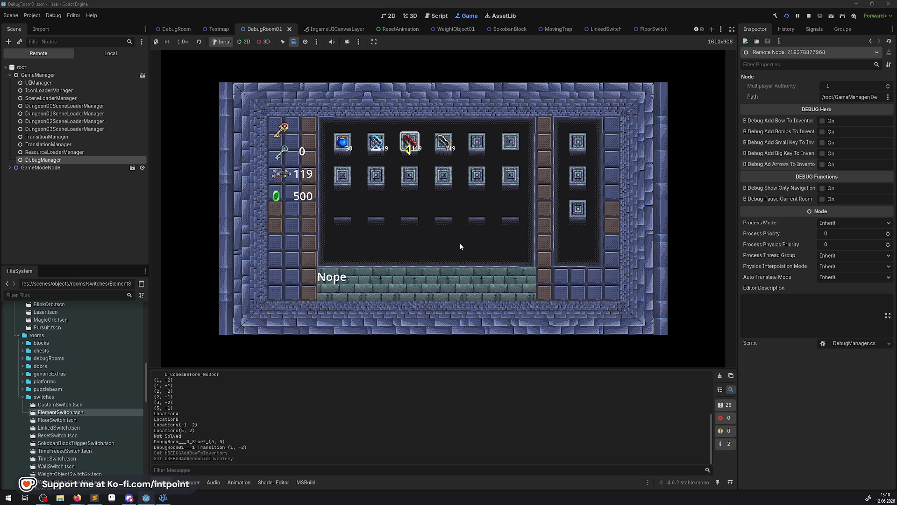
pyautogui.press('x')
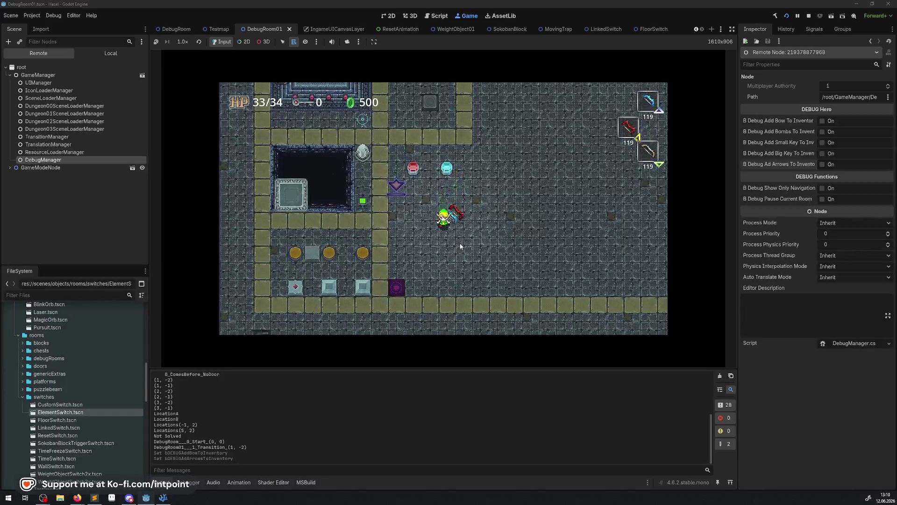
pyautogui.press('x')
pyautogui.press('x')
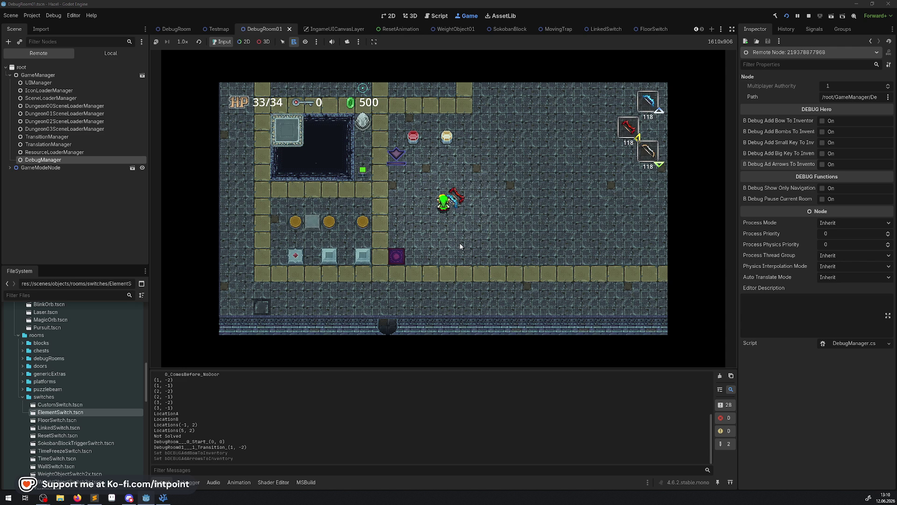
pyautogui.press('x')
pyautogui.press('Left')
pyautogui.press('Up')
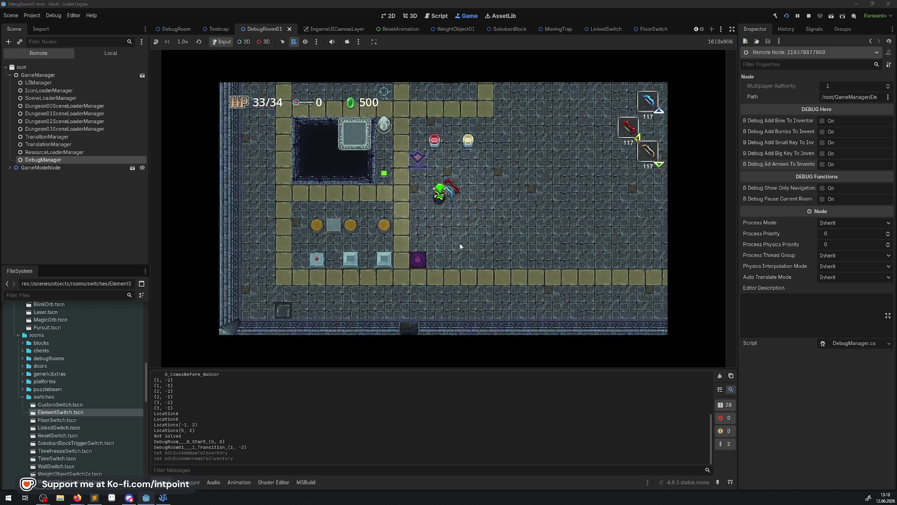
# Move up beside the Fire switch and hit it with an arrow
pyautogui.press('Up')
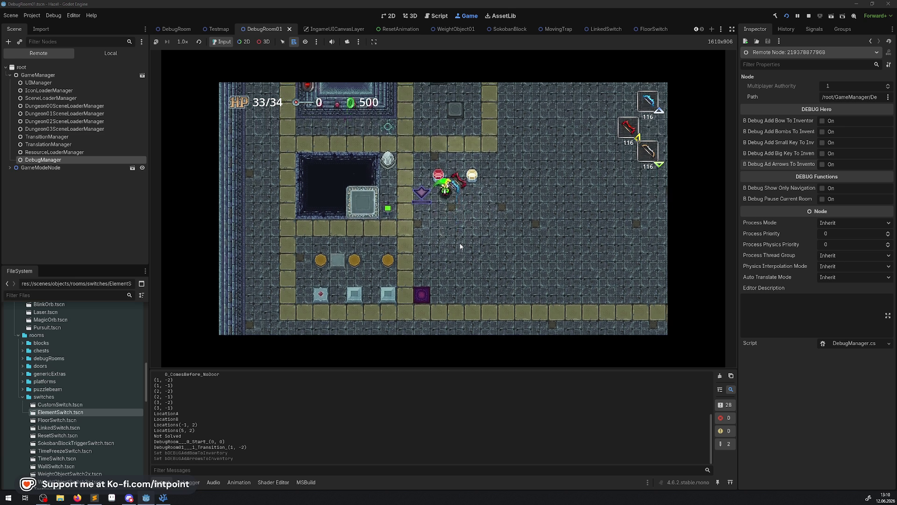
pyautogui.press('x')
pyautogui.press('Down')
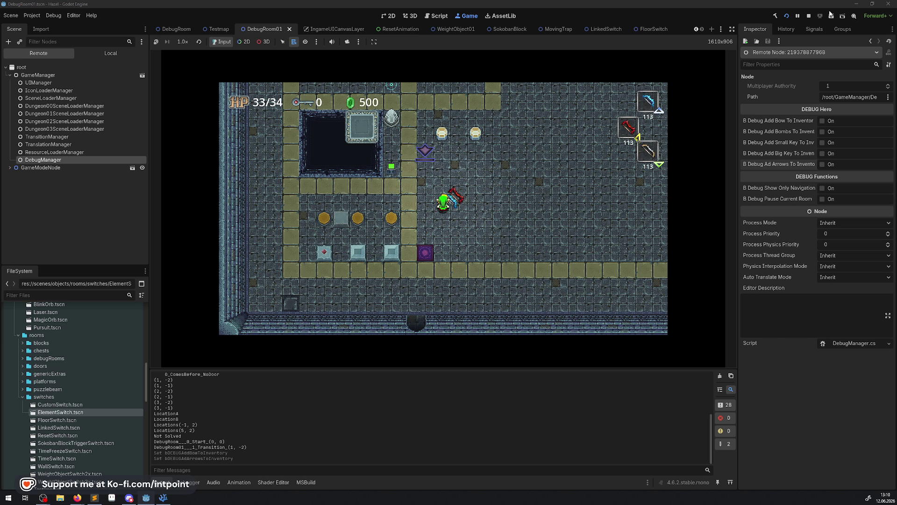
# Stop the game with F8 and set the Ice switch ElementSwitch2's Switch State Type to Permanent
pyautogui.press('F8')
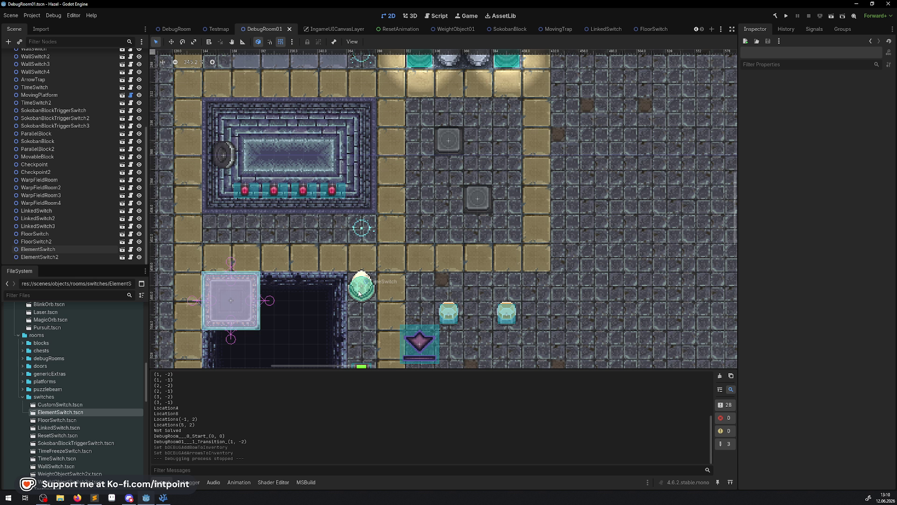
pyautogui.click(509, 312)
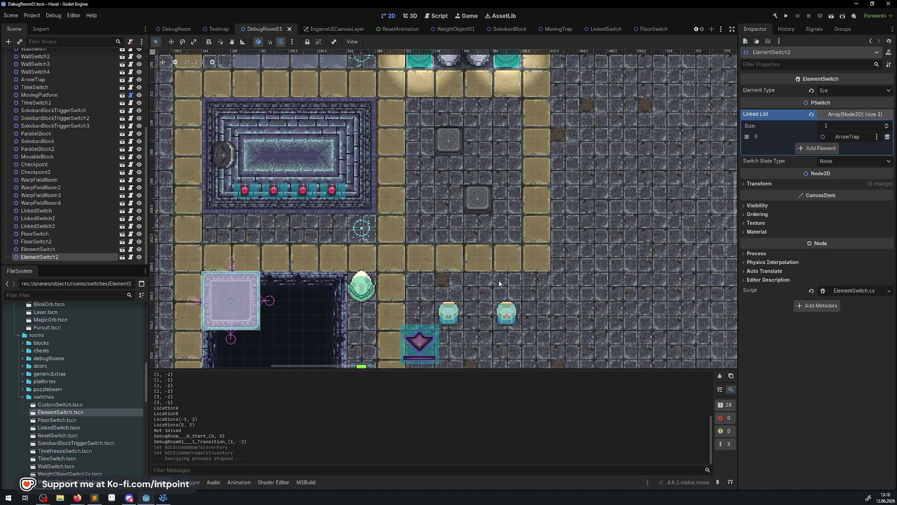
pyautogui.click(844, 160)
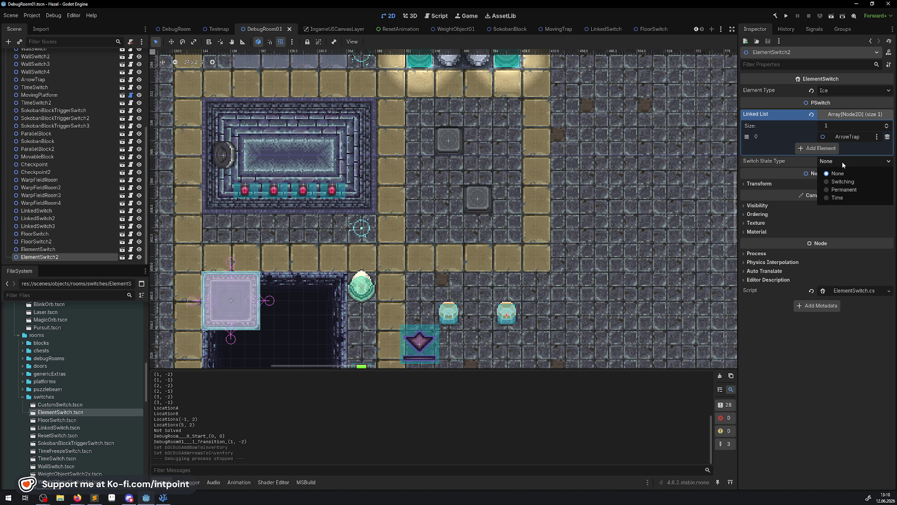
pyautogui.click(844, 190)
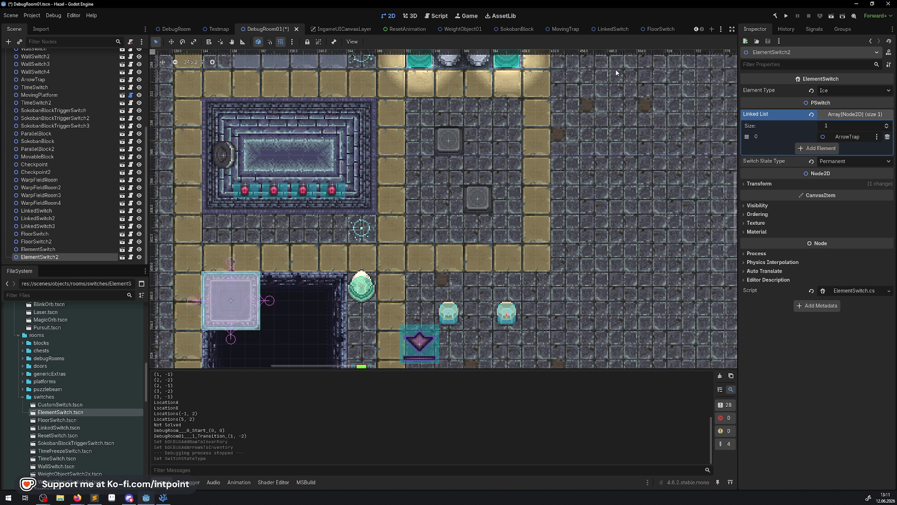
# Open ElementSwitch.tscn and bring up its ElementSwitch.cs script in VSCodium
pyautogui.doubleClick(77, 413)
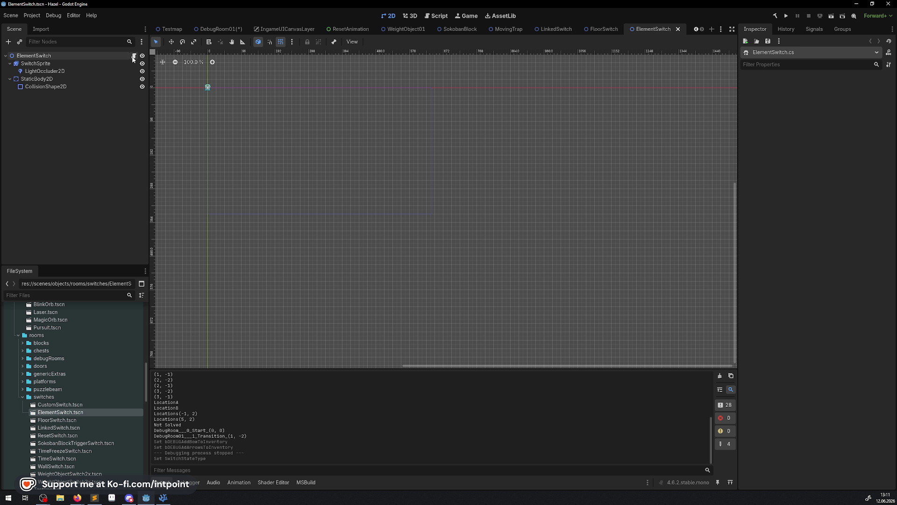
pyautogui.click(134, 56)
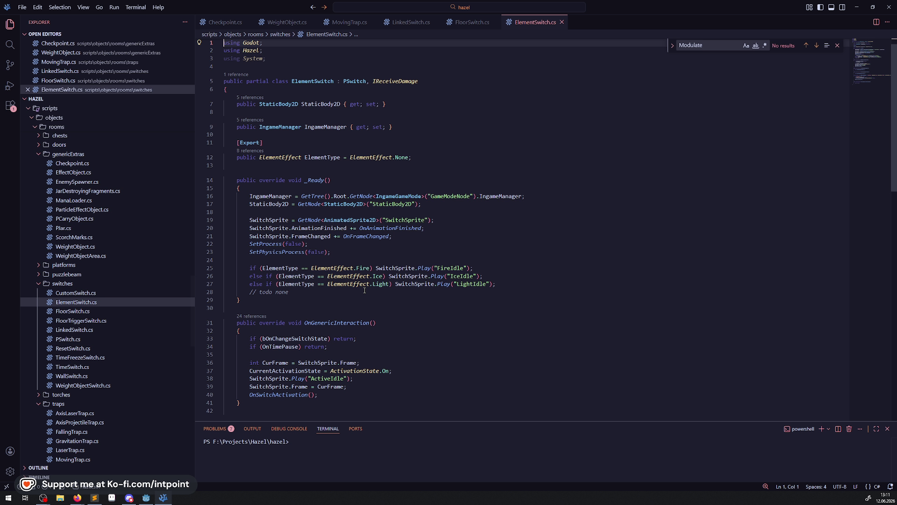
# Add a new line in _Ready and copy the SwitchStateType property name from PSwitch.cs
pyautogui.click(507, 280)
pyautogui.press('Return')
pyautogui.press('Return')
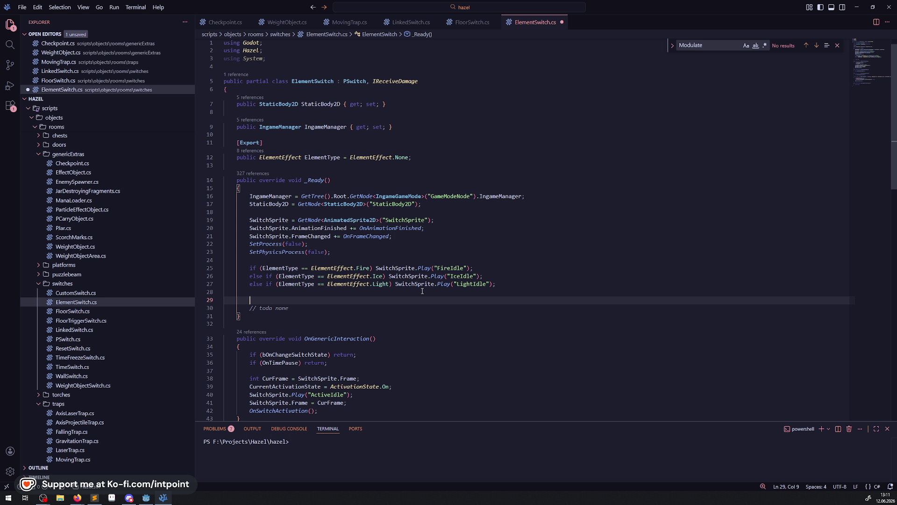
pyautogui.write('Ac')
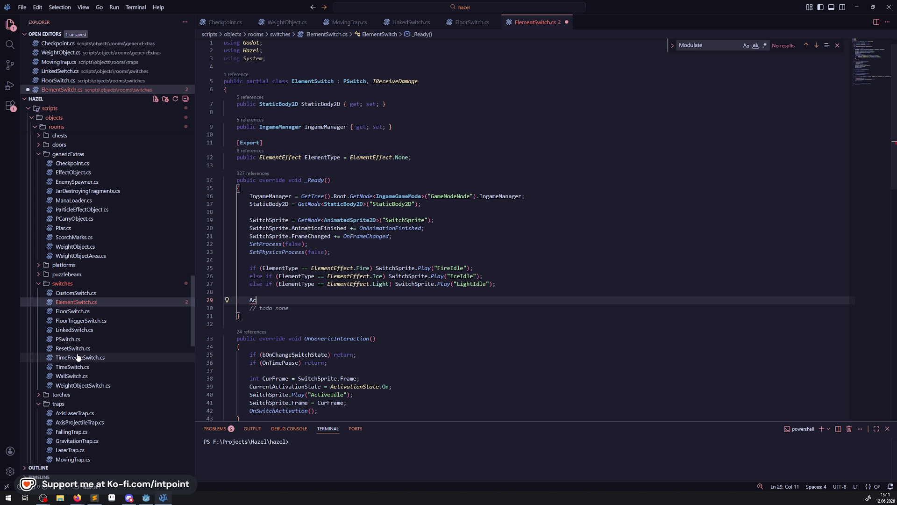
pyautogui.click(68, 338)
pyautogui.scroll(10, 318, 232)
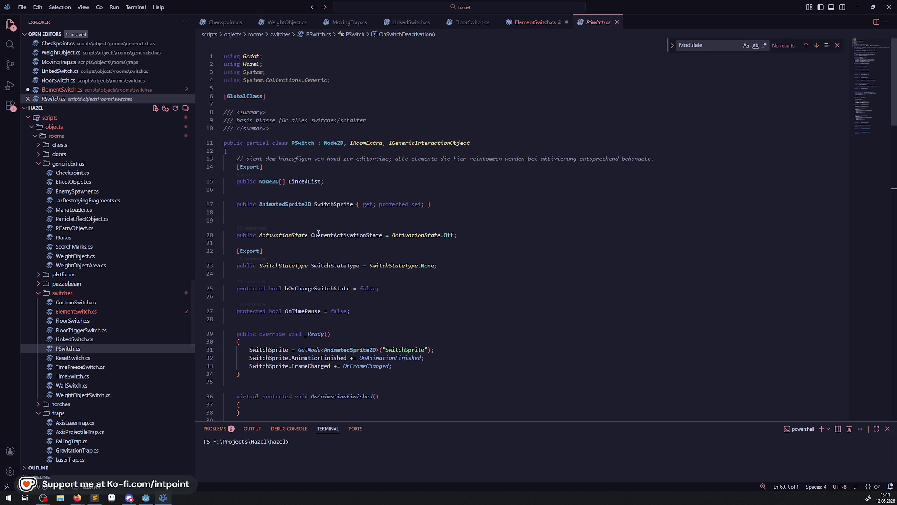
pyautogui.doubleClick(318, 233)
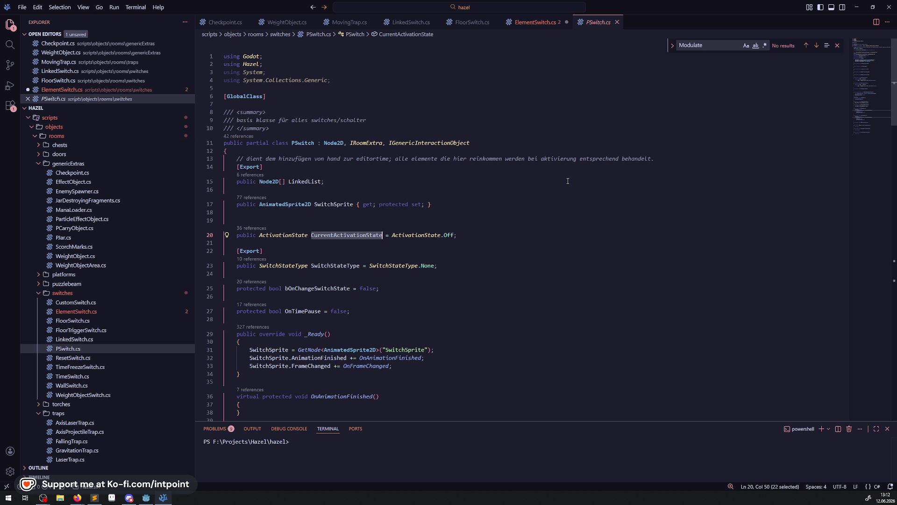
pyautogui.doubleClick(346, 265)
pyautogui.hotkey('ctrl', 'c')
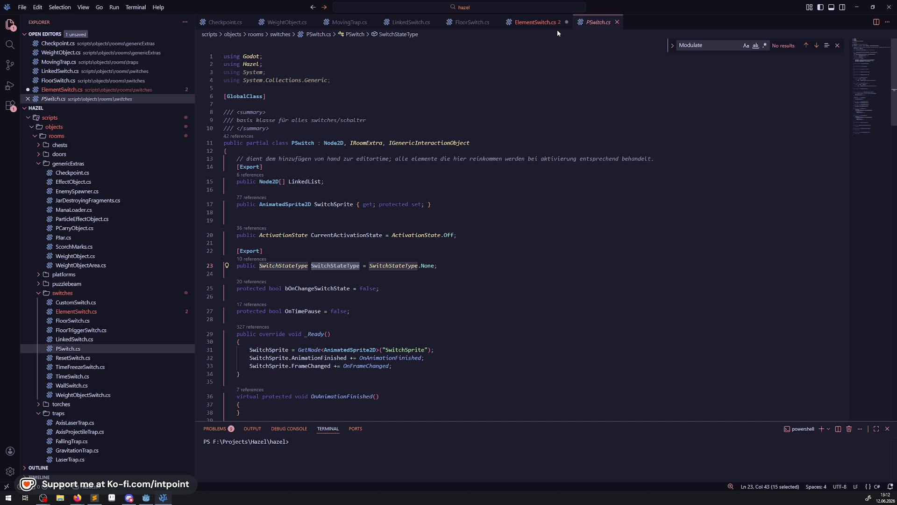
pyautogui.click(549, 24)
# Write the condition 'if (SwitchStateType != SwitchStateType.Permanent)' in _Ready
pyautogui.press('BackSpace')
pyautogui.press('BackSpace')
pyautogui.write('if(')
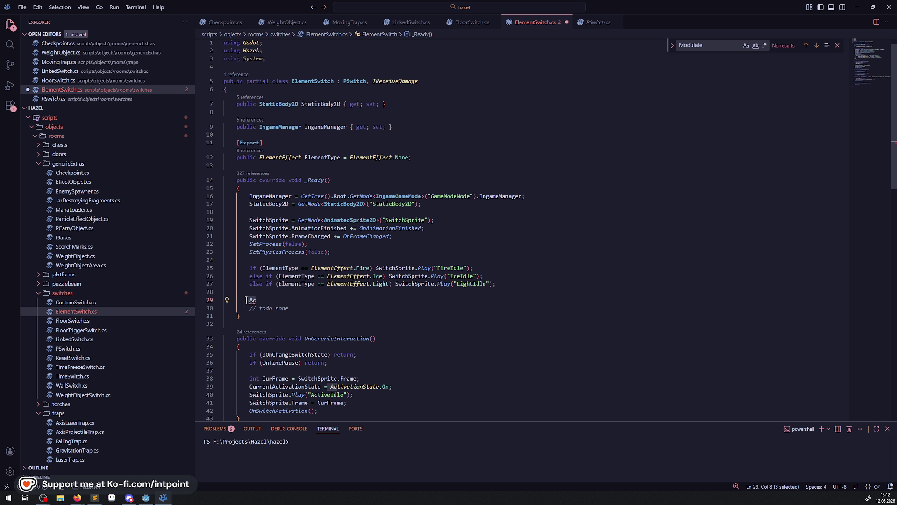
pyautogui.hotkey('ctrl', 'v')
pyautogui.write('!=')
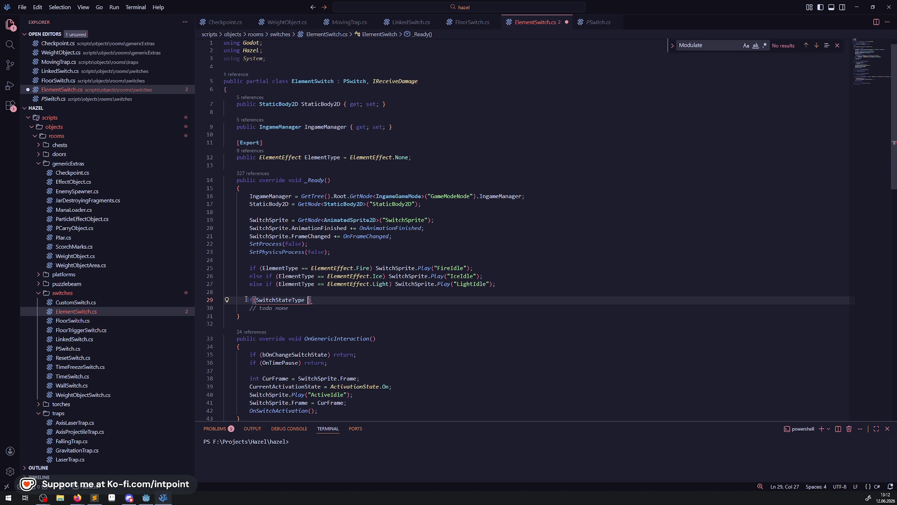
pyautogui.press('Down')
pyautogui.press('Down')
pyautogui.press('Down')
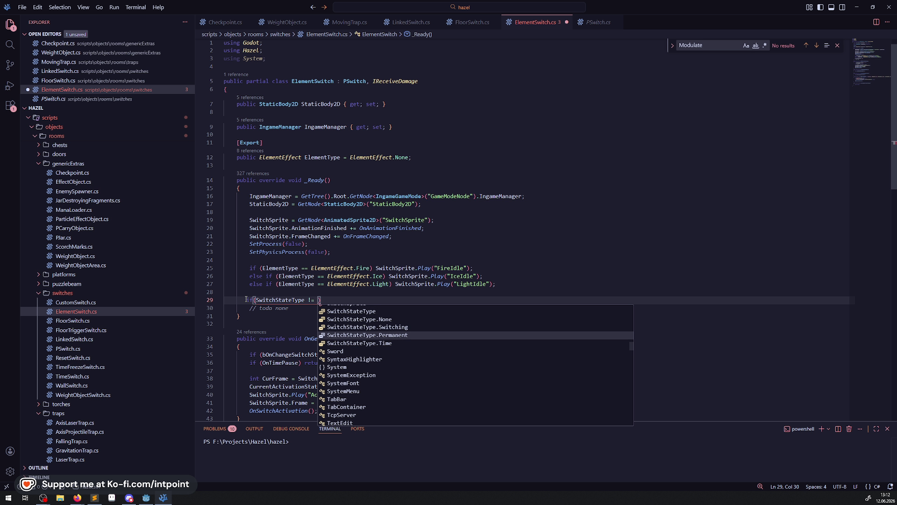
pyautogui.press('Return')
# Complete it with 'SwitchStateType = SwitchStateType.Permanent;' and save ElementSwitch.cs
pyautogui.doubleClick(280, 300)
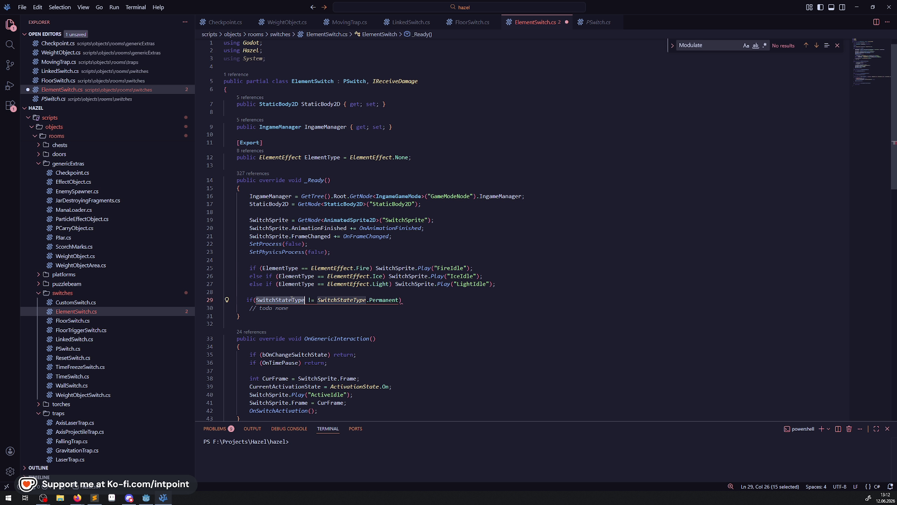
pyautogui.click(407, 299)
pyautogui.hotkey('ctrl', 'v')
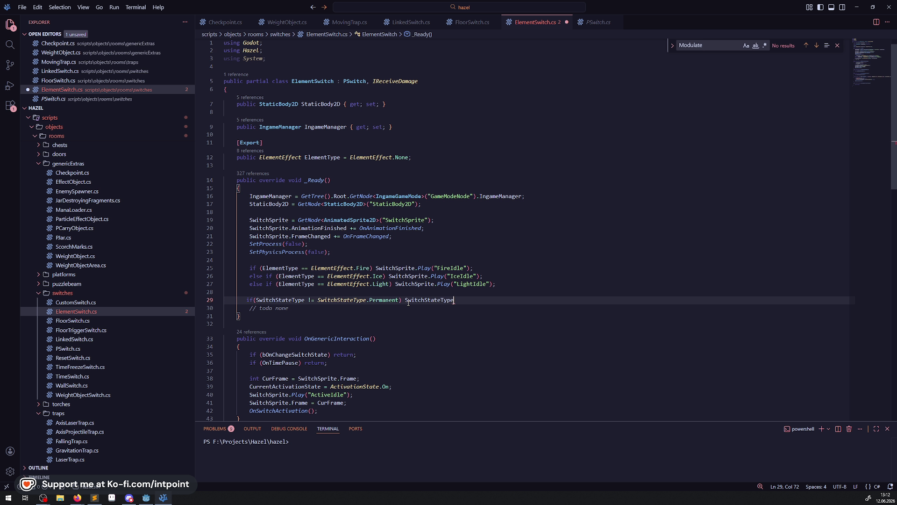
pyautogui.write('=')
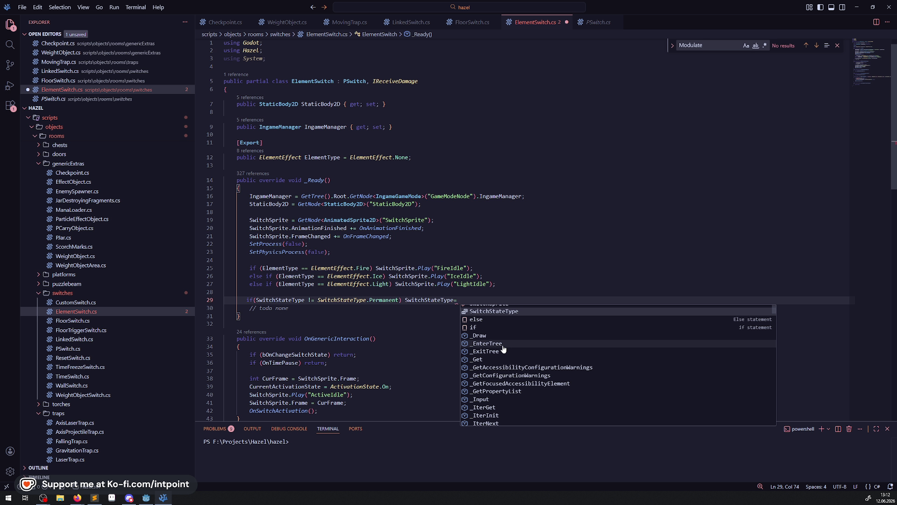
pyautogui.scroll(1, 503, 346)
pyautogui.click(503, 346)
pyautogui.write('.')
pyautogui.hotkey('ctrl', 'v')
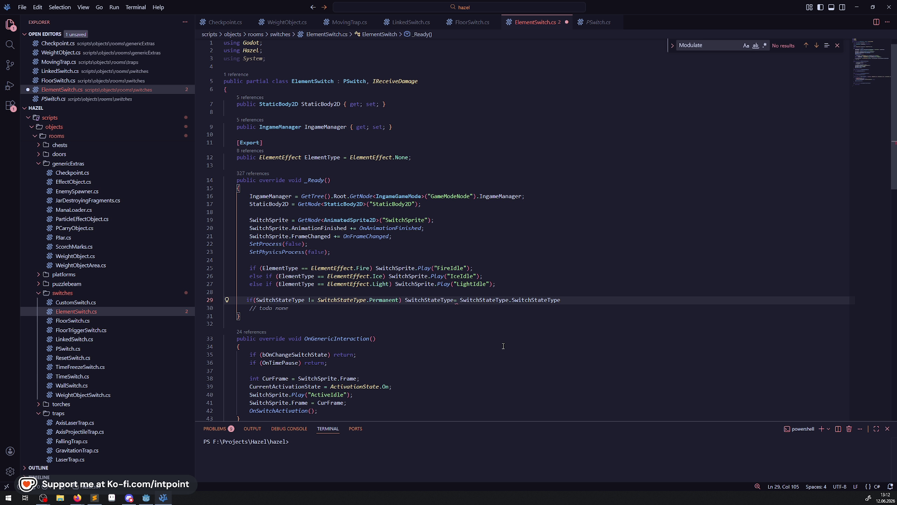
pyautogui.hotkey('ctrl', 'BackSpace')
pyautogui.write('P')
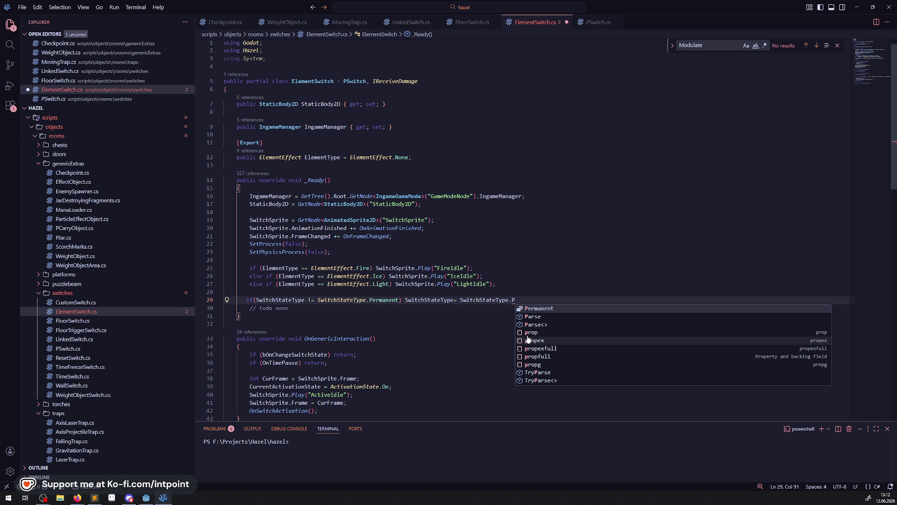
pyautogui.press('Tab')
pyautogui.write(';')
pyautogui.hotkey('ctrl', 's')
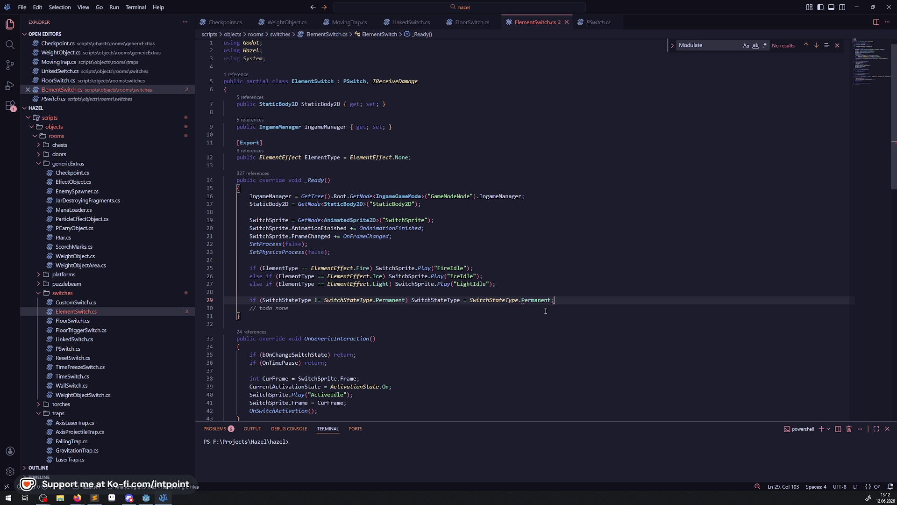
# Delete the '// todo none' comment and select the LeaveRoomAndStopExtra and EnterRoomAndStartExtra overrides
pyautogui.scroll(-4, 546, 311)
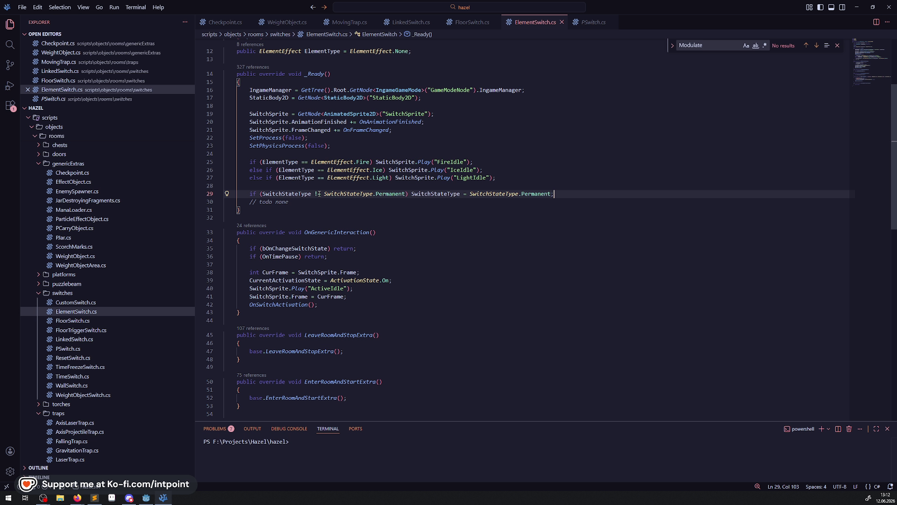
pyautogui.hotkey('shift', 'Down')
pyautogui.press('Delete')
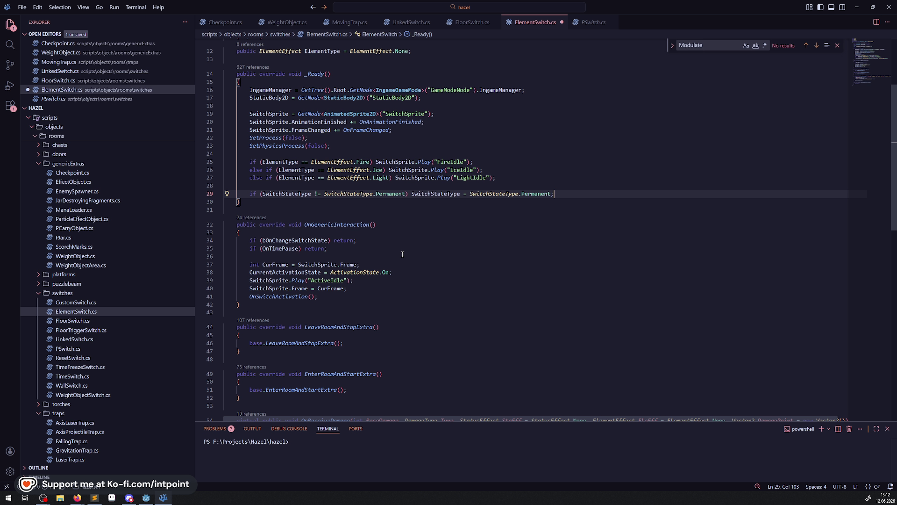
pyautogui.scroll(-3, 346, 264)
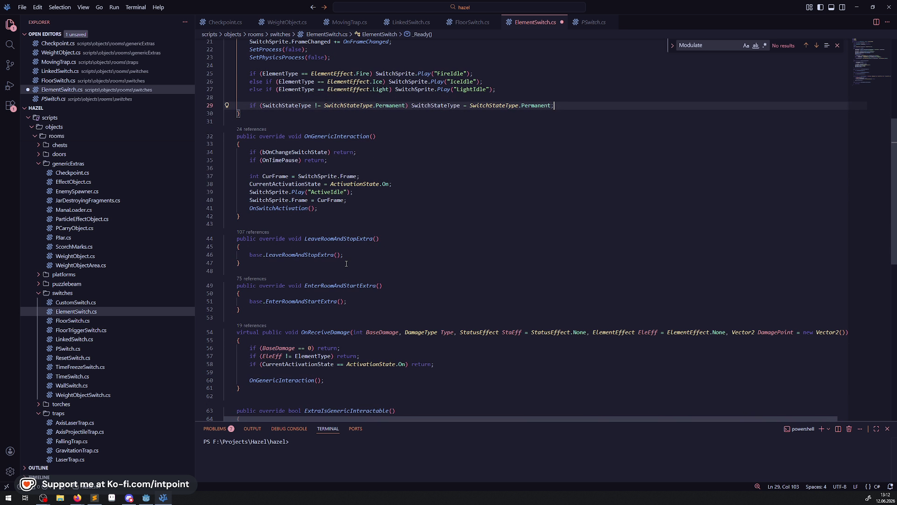
pyautogui.moveTo(312, 224)
pyautogui.mouseDown()
pyautogui.moveTo(229, 269)
pyautogui.moveTo(224, 318)
pyautogui.mouseUp()
# In Godot's DebugRoom01, confirm ElementSwitch2 is set to Ice and Permanent
pyautogui.click(146, 498)
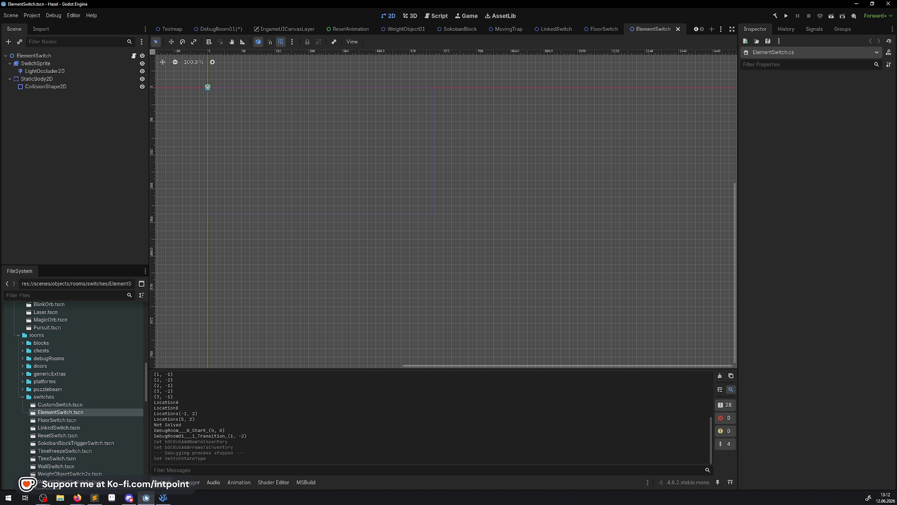
pyautogui.click(220, 28)
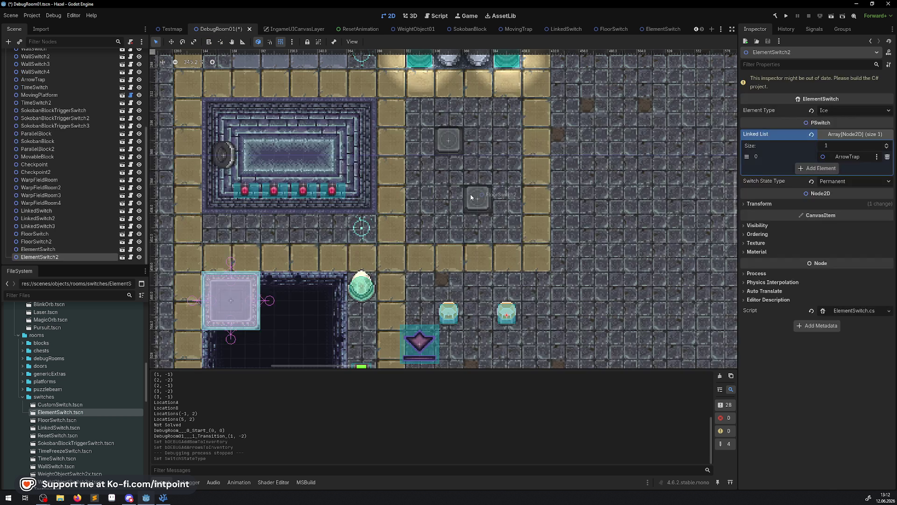
pyautogui.click(511, 319)
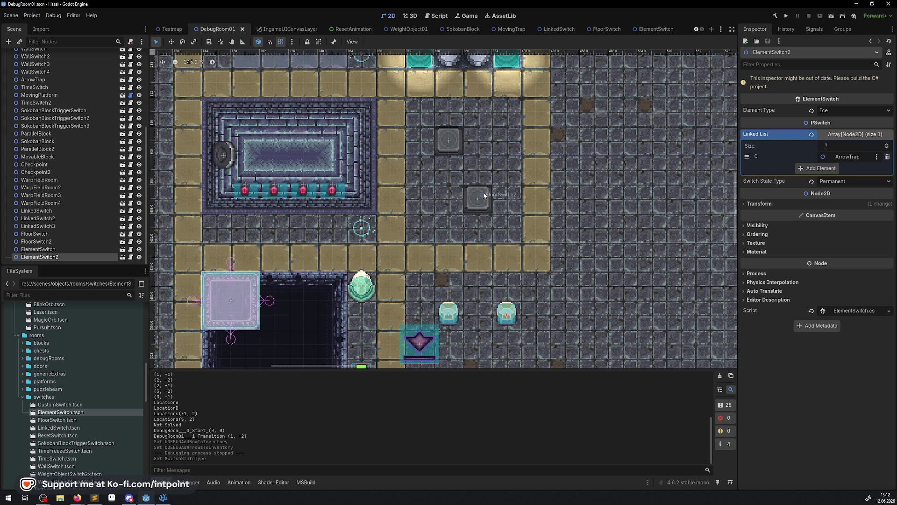
pyautogui.click(552, 236)
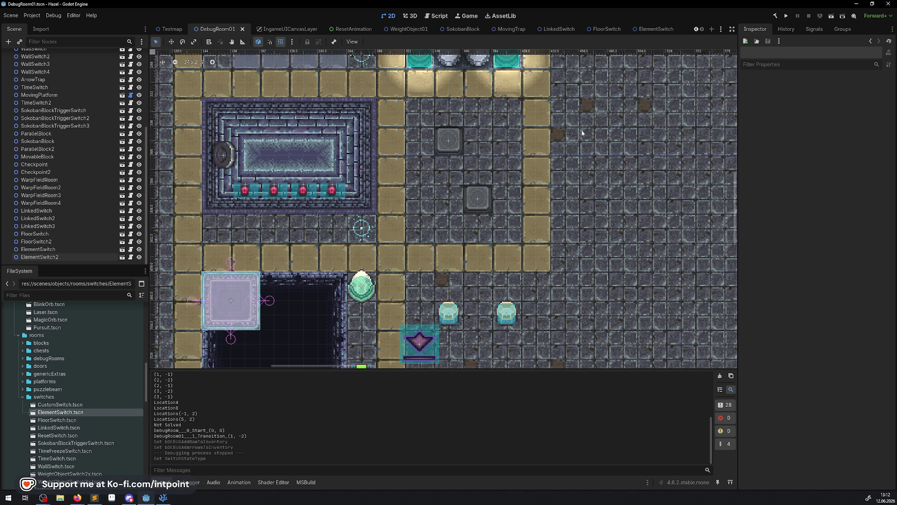
pyautogui.click(318, 29)
pyautogui.click(318, 29)
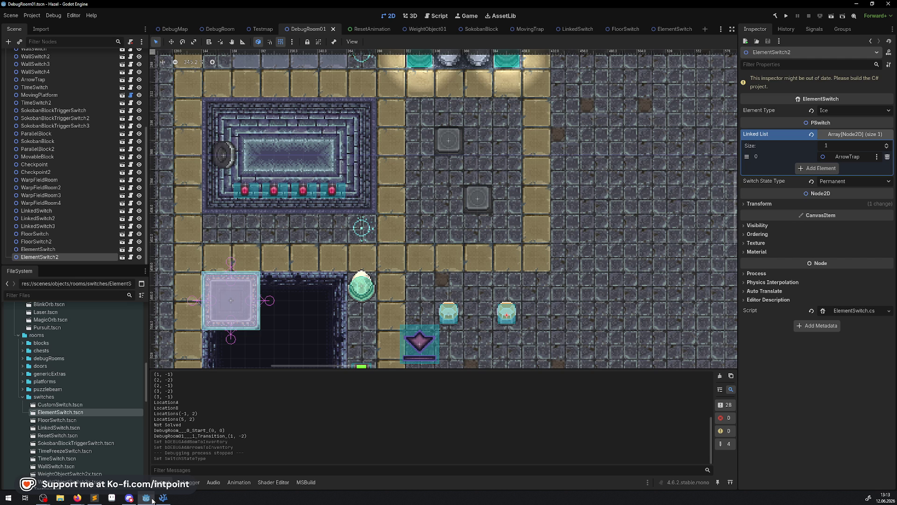
# Cut the room enter/leave override methods out of ElementSwitch.cs
pyautogui.moveTo(163, 498)
pyautogui.click(163, 462)
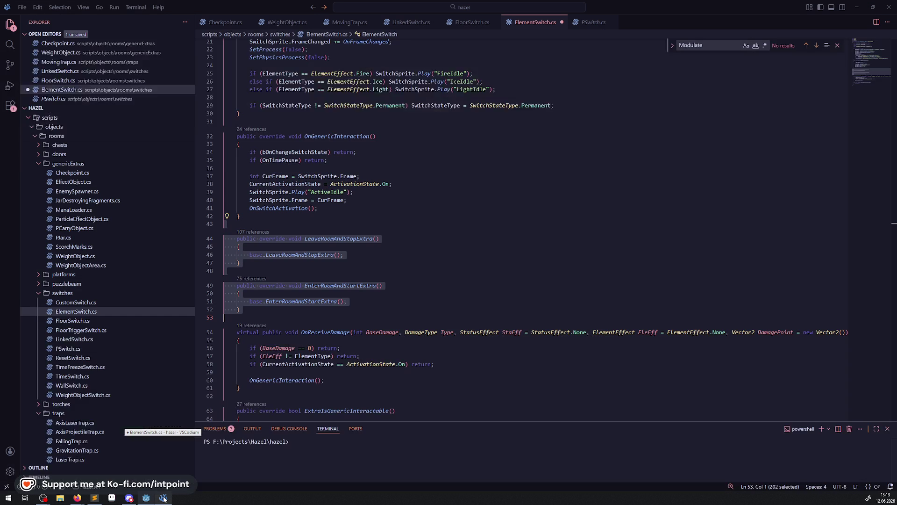
pyautogui.click(410, 253)
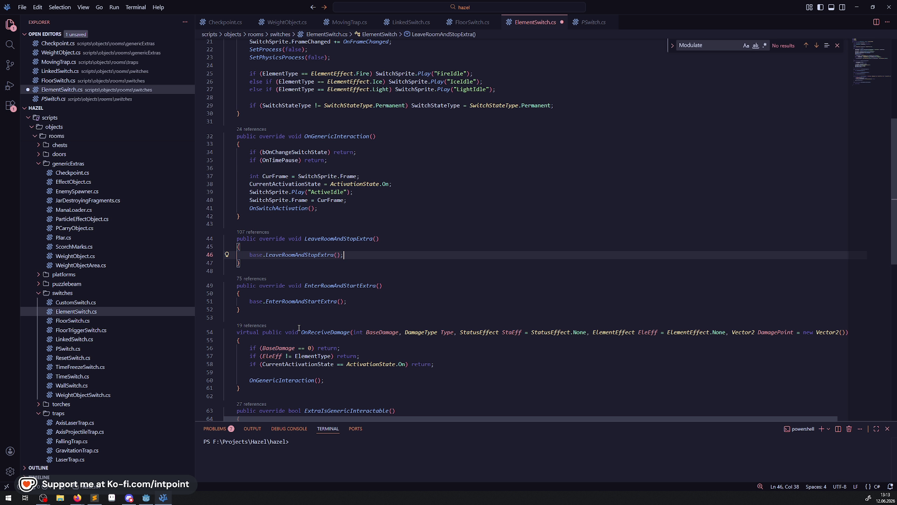
pyautogui.scroll(-4, 306, 313)
pyautogui.scroll(4, 313, 299)
pyautogui.moveTo(286, 317); pyautogui.dragTo(223, 239)
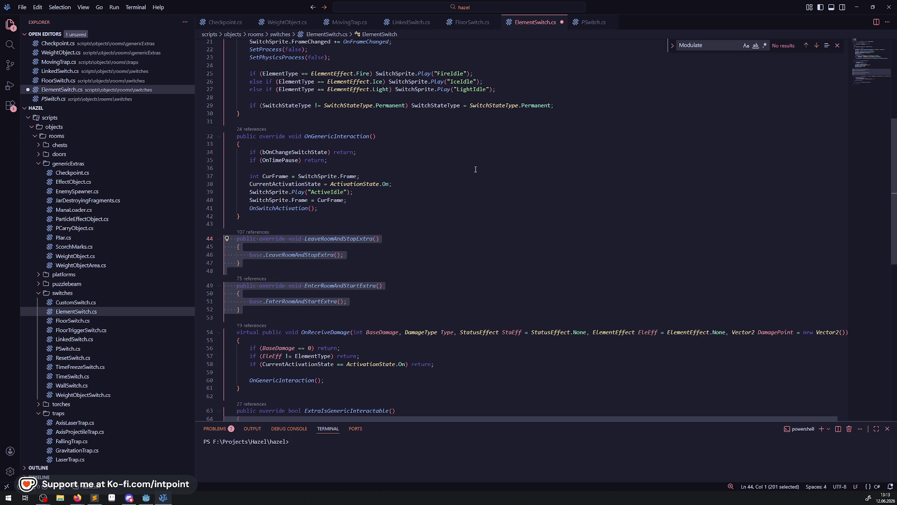
pyautogui.hotkey('ctrl', 'x')
# Copy the PauseRoomExtra and ContinueRoomExtra methods from PSwitch.cs, then return to ElementSwitch.cs
pyautogui.click(67, 348)
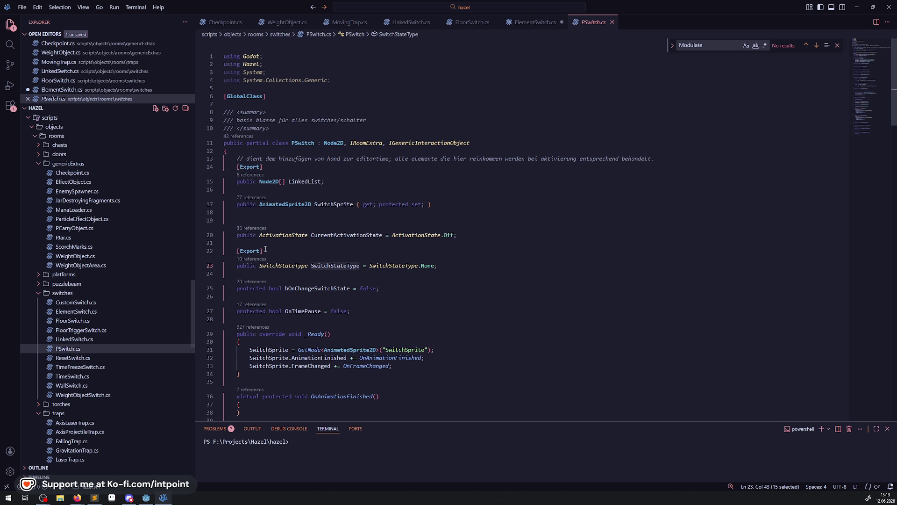
pyautogui.scroll(-5, 265, 249)
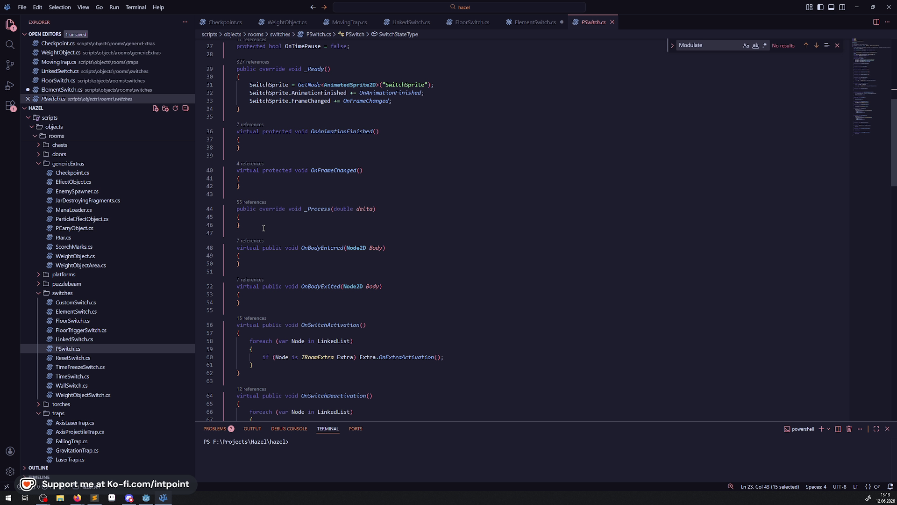
pyautogui.scroll(-5, 281, 237)
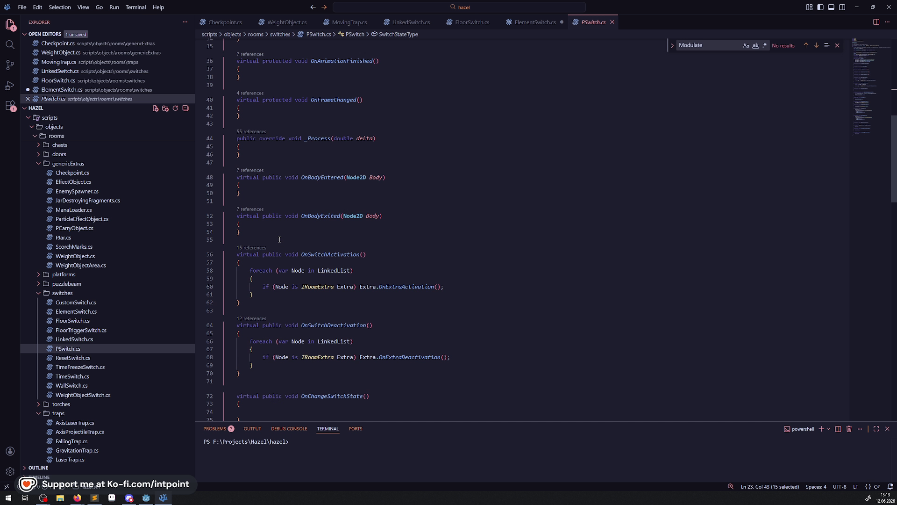
pyautogui.scroll(-3, 282, 233)
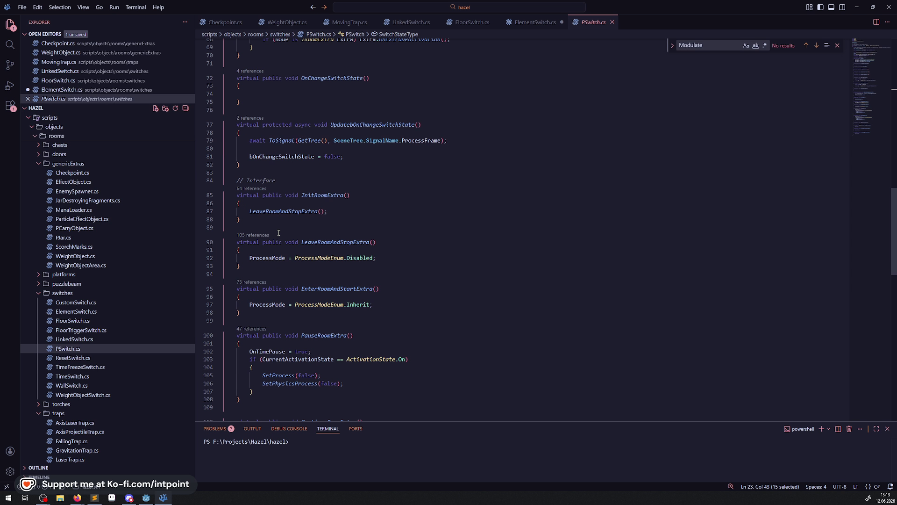
pyautogui.scroll(-4, 278, 234)
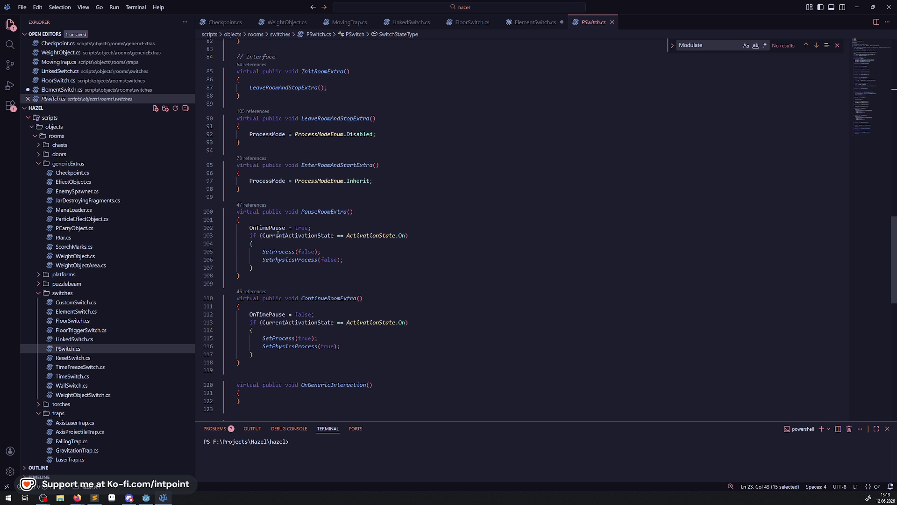
pyautogui.moveTo(240, 314); pyautogui.dragTo(231, 160)
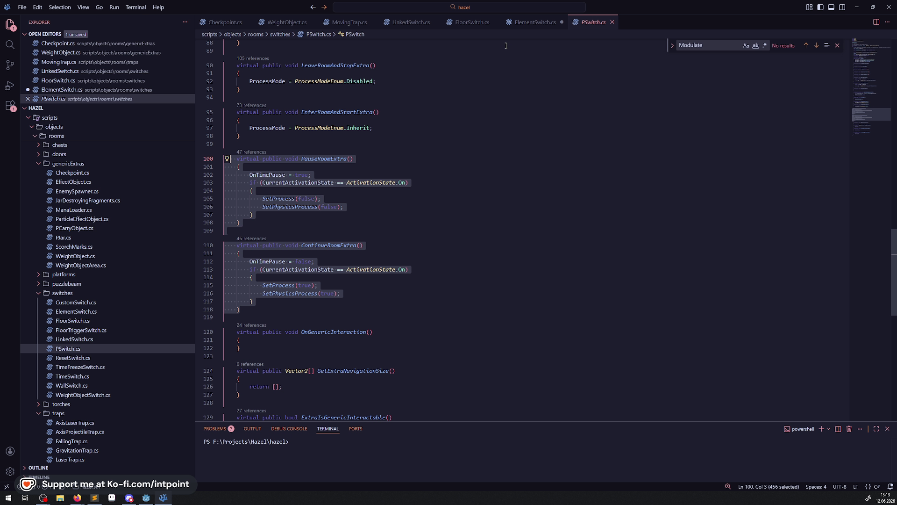
pyautogui.click(535, 22)
pyautogui.scroll(1, 293, 225)
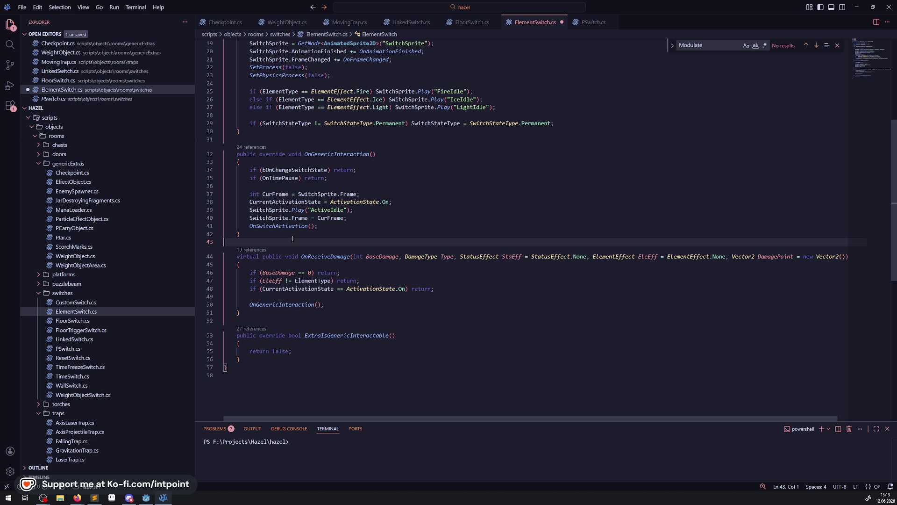
# Paste PauseRoomExtra and ContinueRoomExtra after _Ready as override methods and save
pyautogui.scroll(3, 250, 120)
pyautogui.click(254, 221)
pyautogui.press('Return')
pyautogui.press('Return')
pyautogui.press('Return')
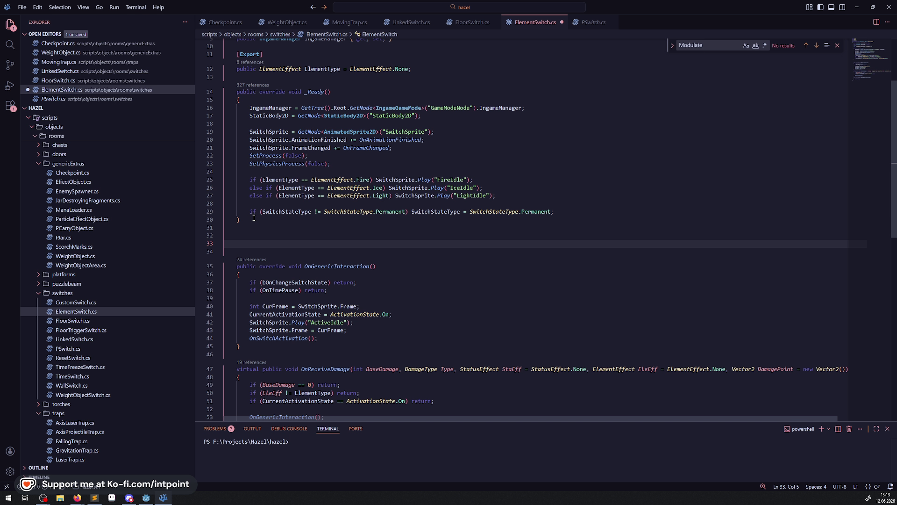
pyautogui.hotkey('ctrl', 'v')
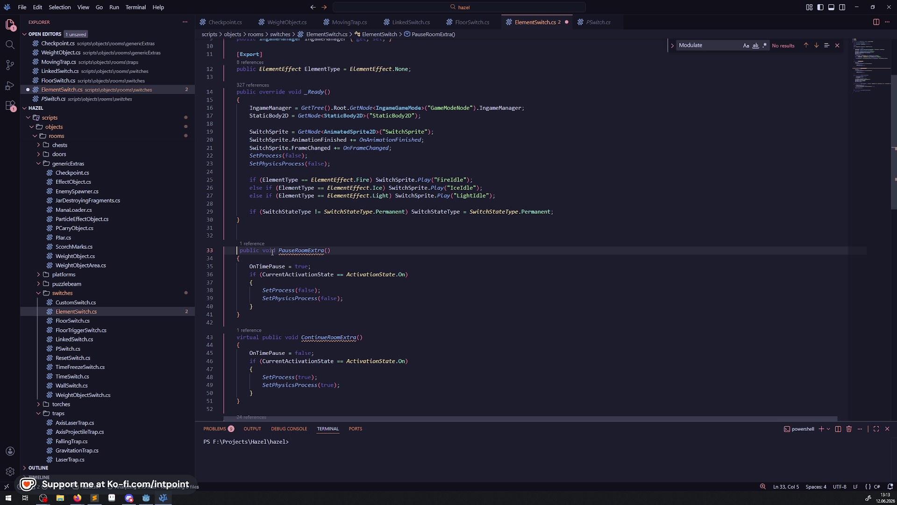
pyautogui.click(261, 251)
pyautogui.write('over')
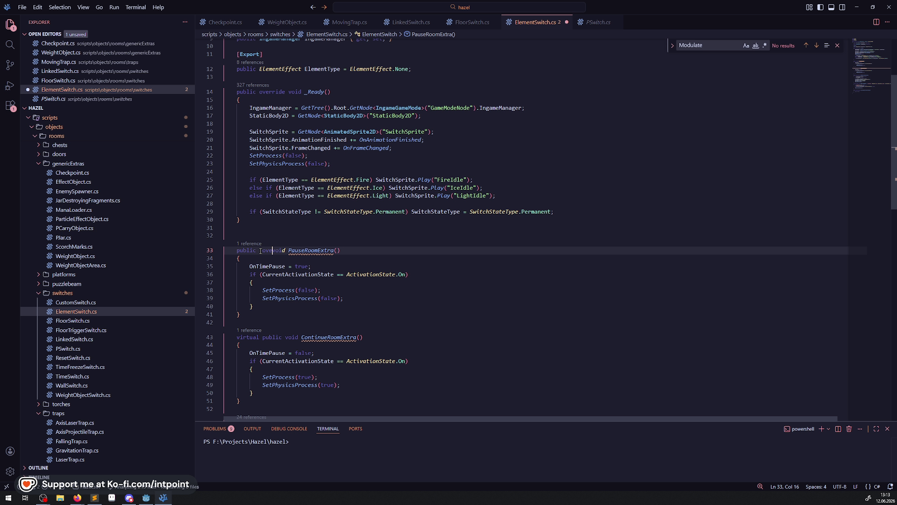
pyautogui.write('ride')
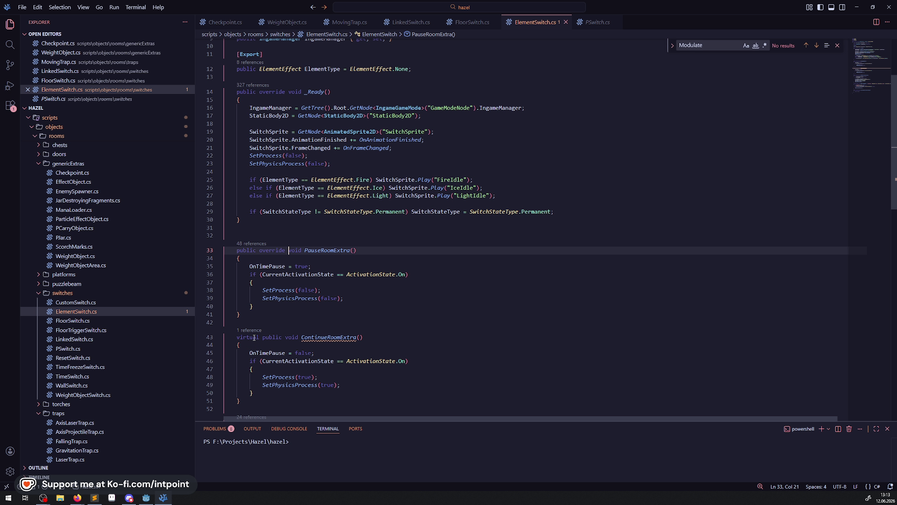
pyautogui.doubleClick(254, 337)
pyautogui.press('Delete')
pyautogui.press('Delete')
pyautogui.click(260, 337)
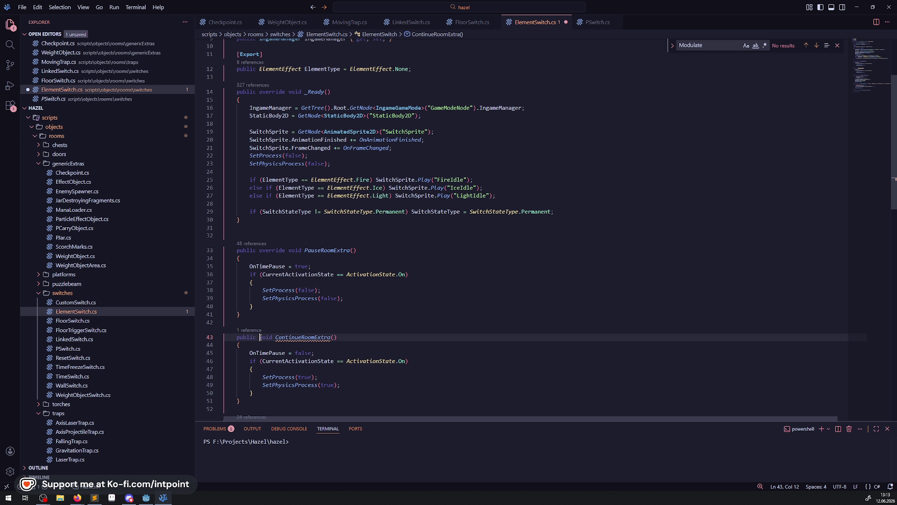
pyautogui.write('override')
pyautogui.hotkey('ctrl', 's')
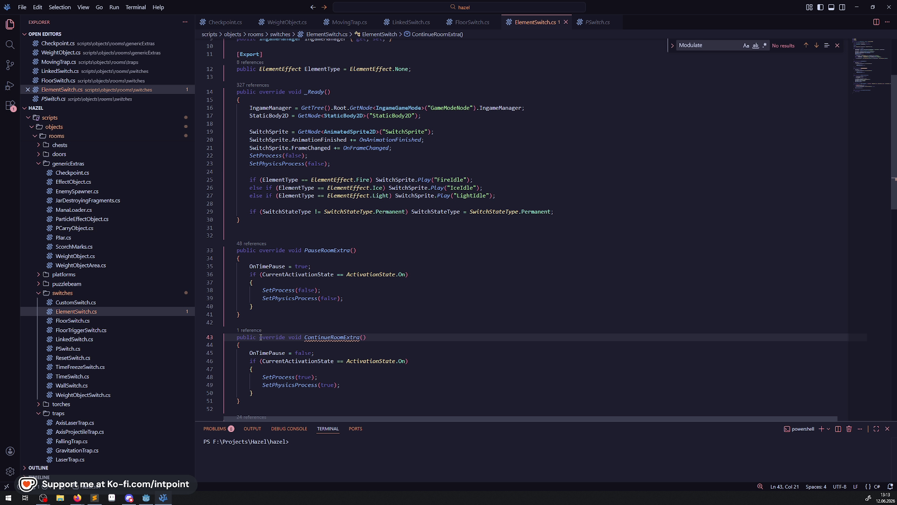
# Remove the OnTimePause lines and make PauseRoomExtra call base.PauseRoomExtra() instead of SetProcess
pyautogui.scroll(-2, 260, 336)
pyautogui.moveTo(315, 317); pyautogui.dragTo(224, 318)
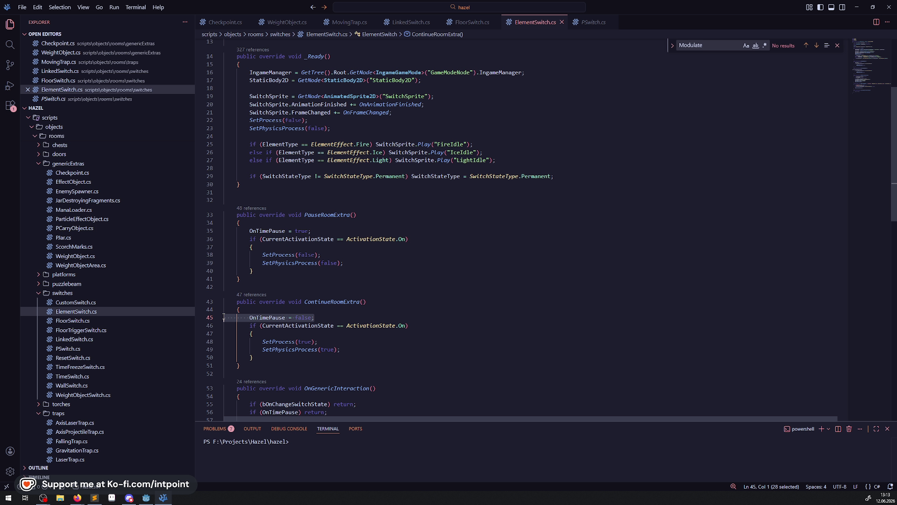
pyautogui.press('BackSpace')
pyautogui.press('BackSpace')
pyautogui.moveTo(311, 231); pyautogui.dragTo(224, 230)
pyautogui.press('BackSpace')
pyautogui.press('BackSpace')
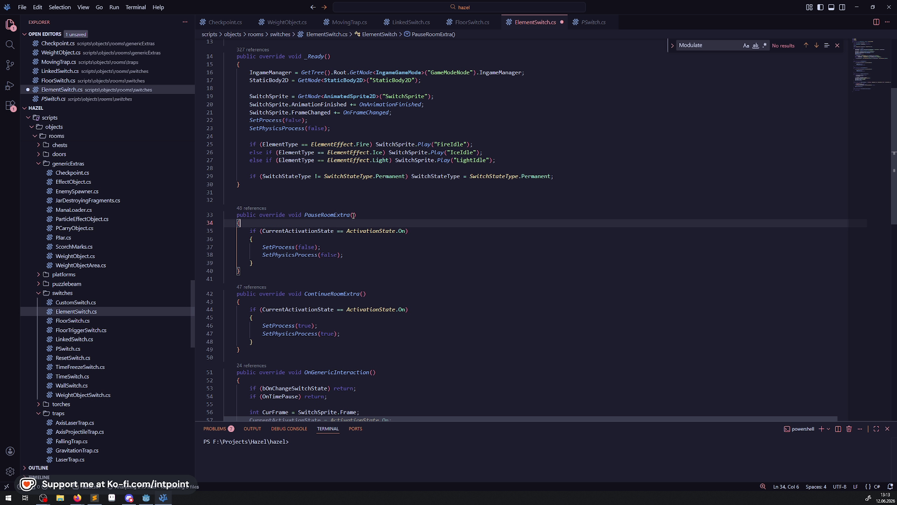
pyautogui.doubleClick(314, 216)
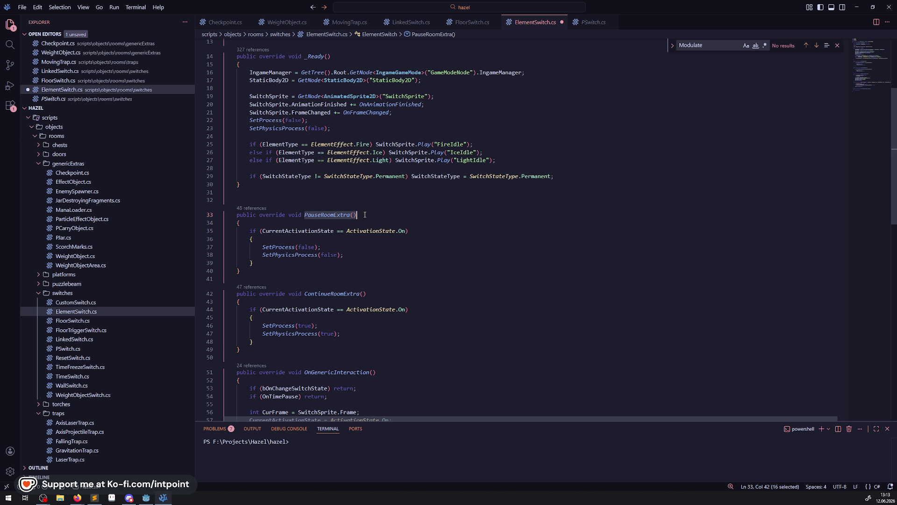
pyautogui.moveTo(344, 254); pyautogui.dragTo(260, 246)
pyautogui.hotkey('ctrl', 'v')
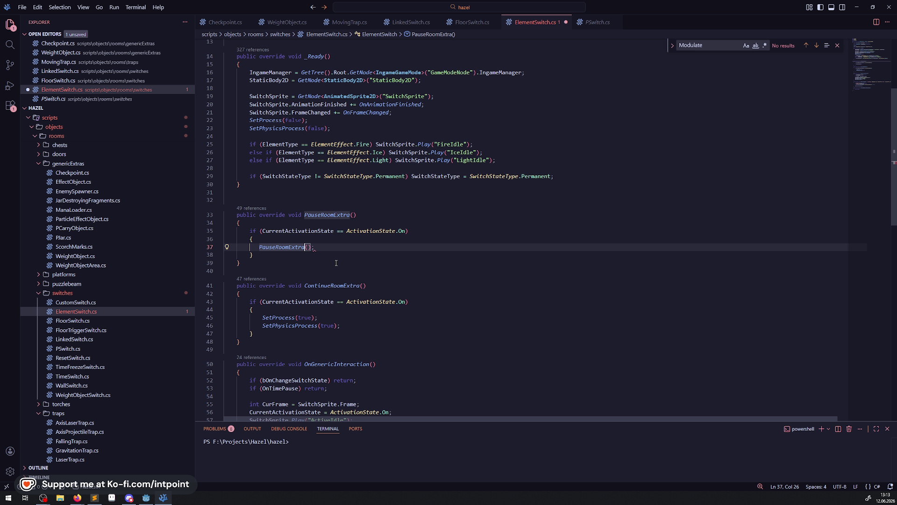
pyautogui.press('Home')
pyautogui.write('base.')
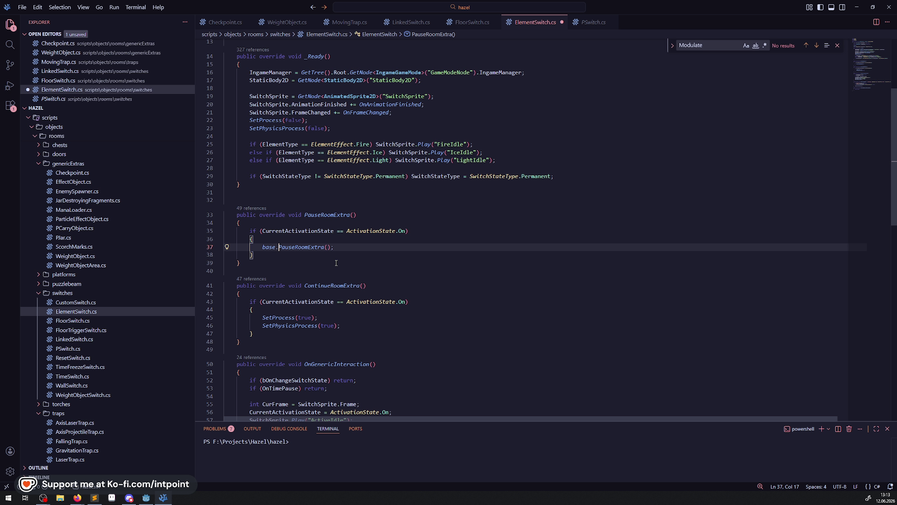
pyautogui.hotkey('ctrl', 's')
# Replace ContinueRoomExtra's SetProcess lines with base.ContinueRoomExtra(); and save
pyautogui.moveTo(341, 326); pyautogui.dragTo(251, 323)
pyautogui.hotkey('shift', 'Up')
pyautogui.press('BackSpace')
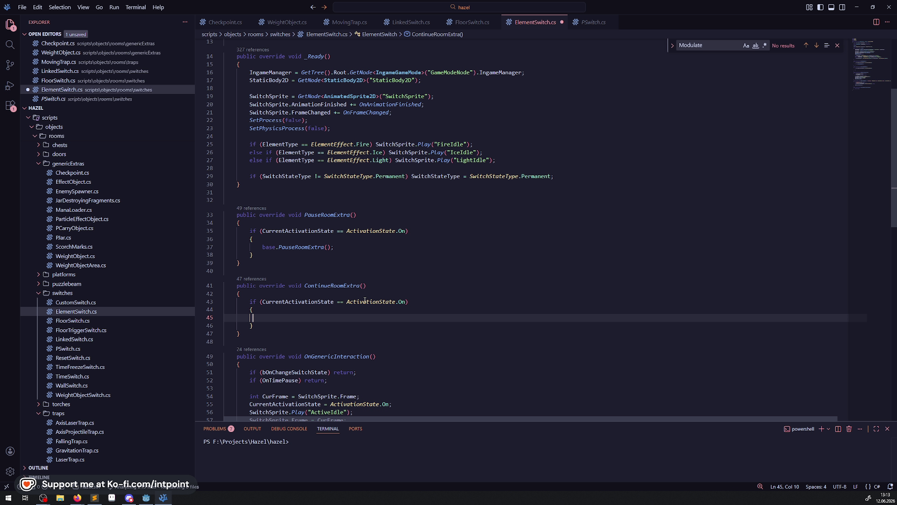
pyautogui.doubleClick(339, 286)
pyautogui.click(269, 320)
pyautogui.write('base.ContinueRoomExtra();')
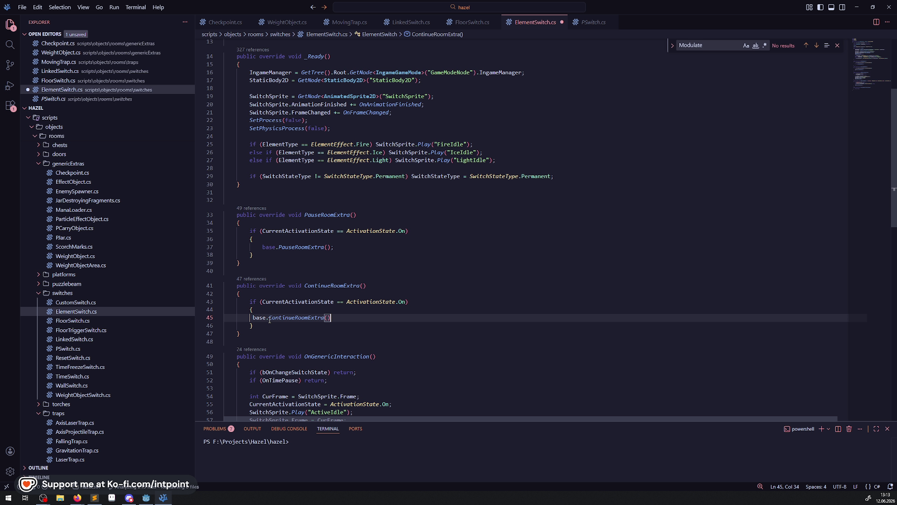
pyautogui.hotkey('ctrl', 's')
# Add SwitchSprite.Pause(); after the base call in PauseRoomExtra and save
pyautogui.scroll(4, 265, 217)
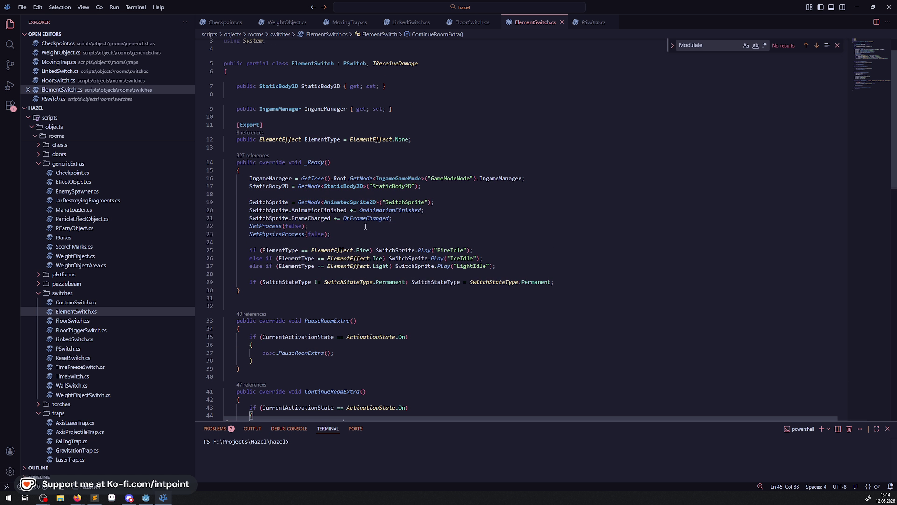
pyautogui.doubleClick(265, 217)
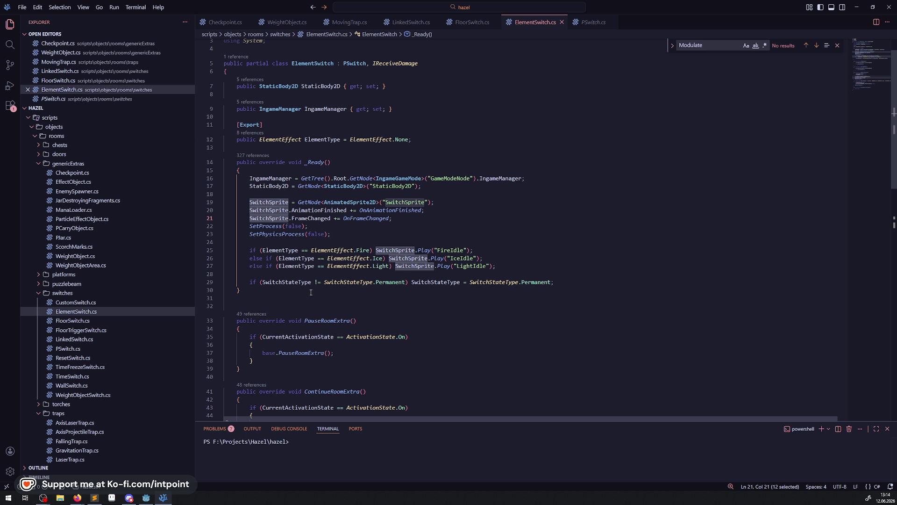
pyautogui.scroll(-3, 321, 289)
pyautogui.click(342, 282)
pyautogui.press('Return')
pyautogui.write('SwitchSprite')
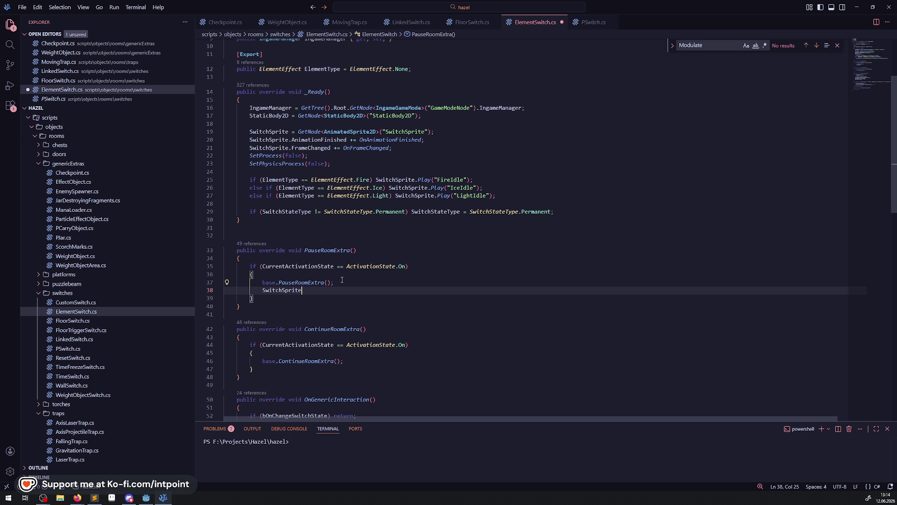
pyautogui.write('.Pause')
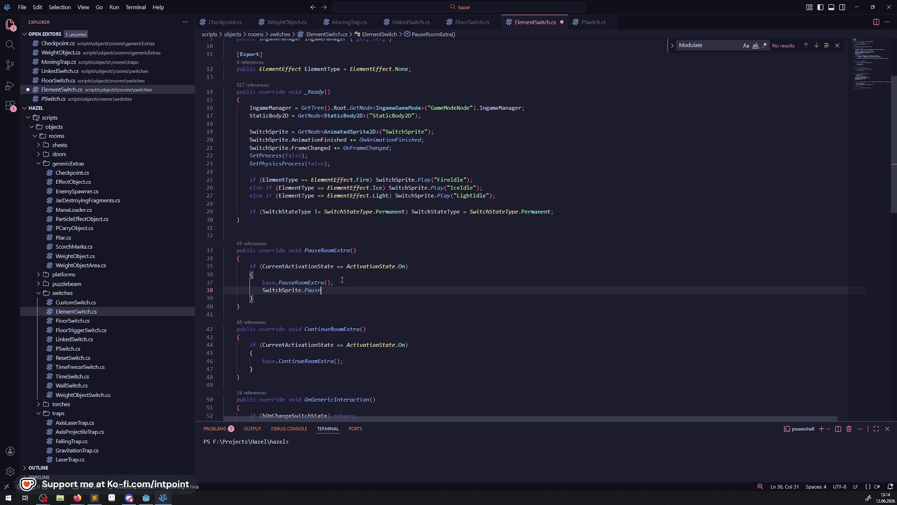
pyautogui.write('();')
pyautogui.hotkey('ctrl', 's')
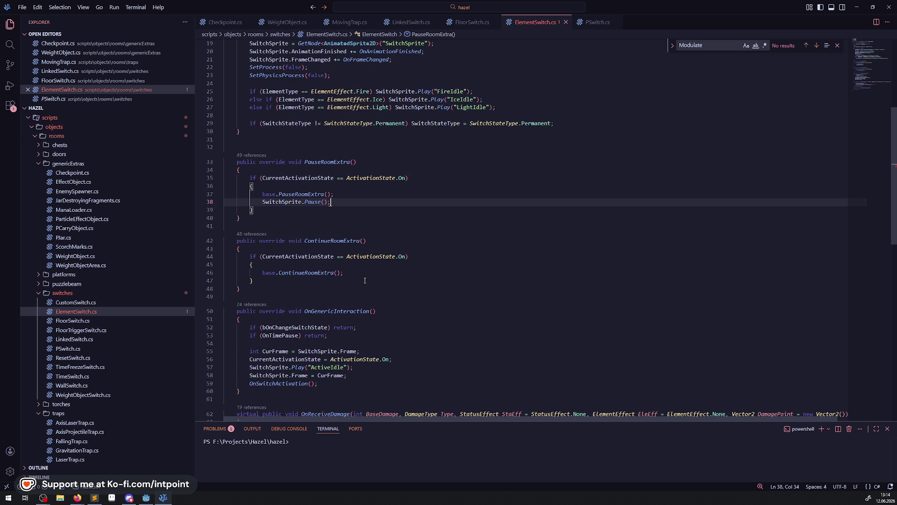
# Add SwitchSprite.Play(); after the base call in ContinueRoomExtra
pyautogui.scroll(-3, 351, 246)
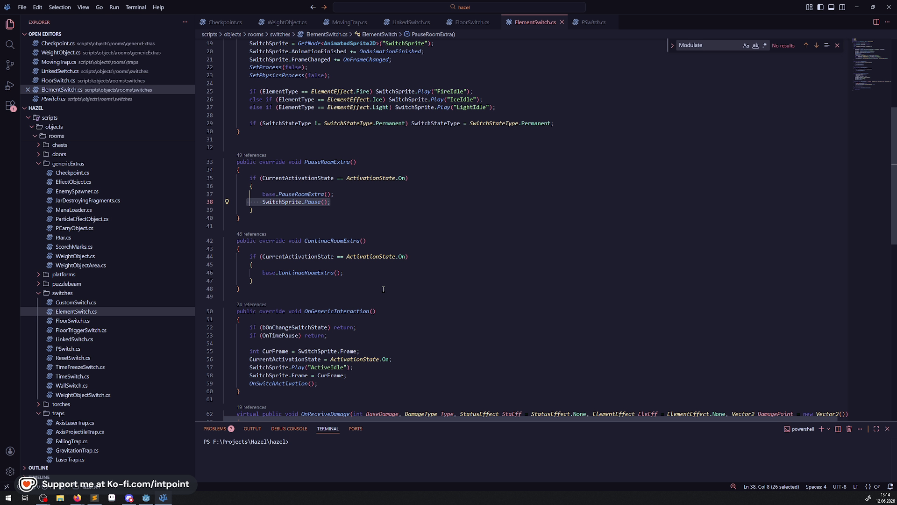
pyautogui.click(359, 276)
pyautogui.press('Return')
pyautogui.write('SwitchSprite.Pause();')
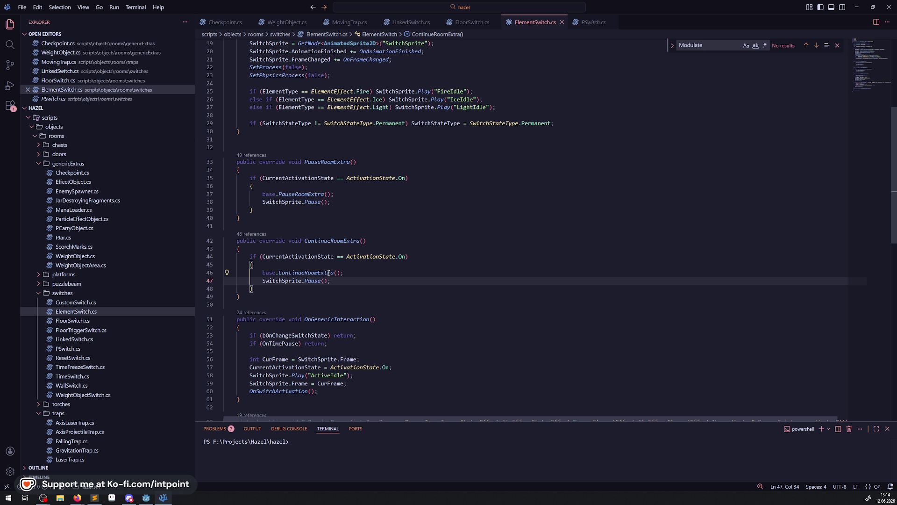
pyautogui.doubleClick(312, 280)
pyautogui.press('BackSpace')
pyautogui.hotkey('ctrl', 'space')
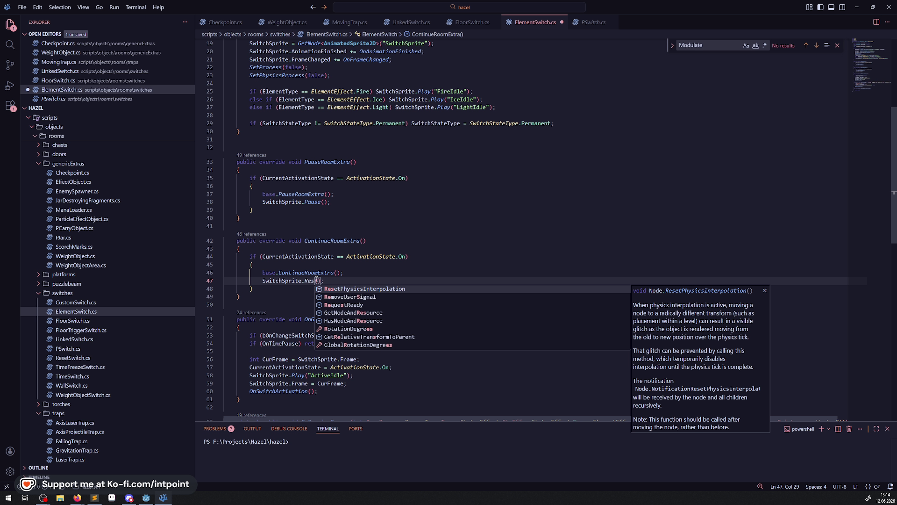
pyautogui.press('Escape')
pyautogui.write('Play')
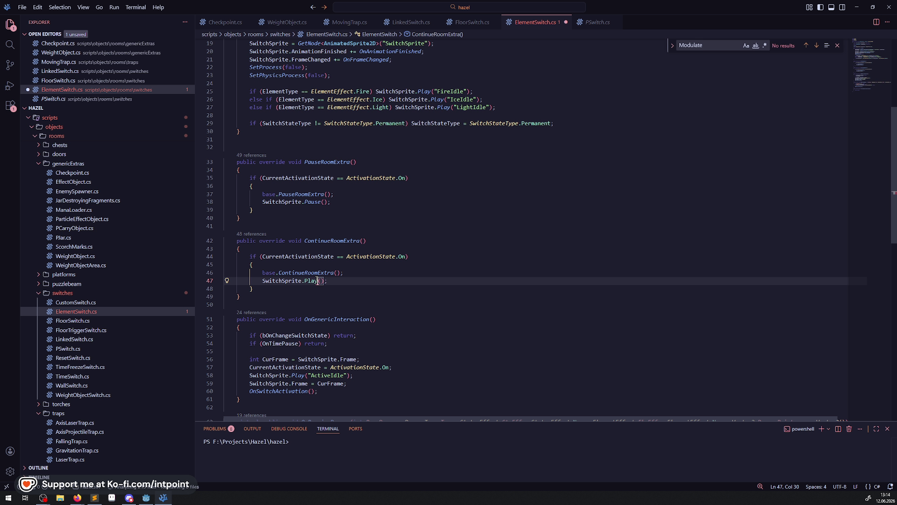
pyautogui.click(385, 231)
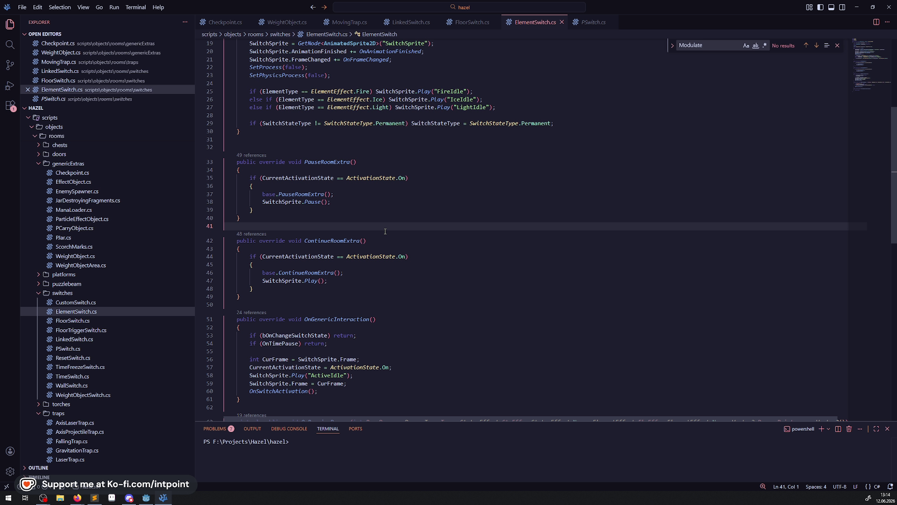
pyautogui.scroll(-6, 368, 222)
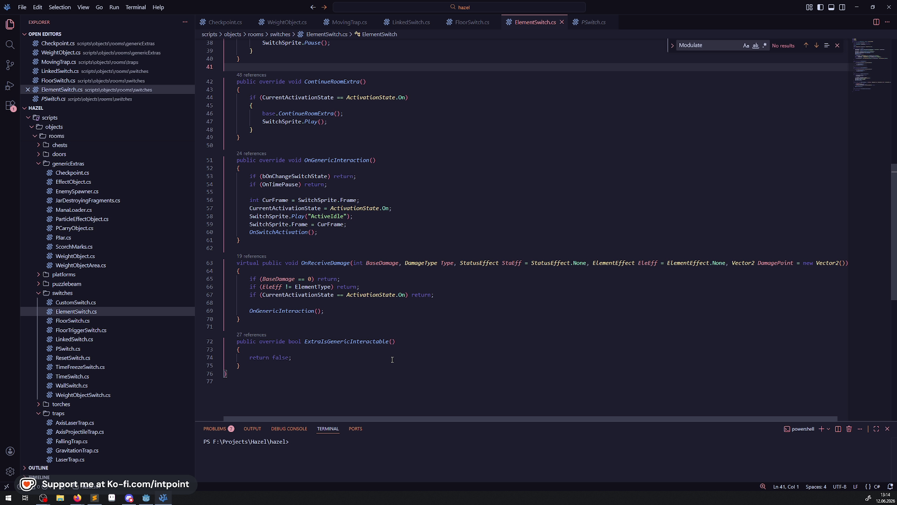
# Review the BaseDamage and element-type early-return checks on lines 65–66 of OnReceiveDamage
pyautogui.click(262, 278)
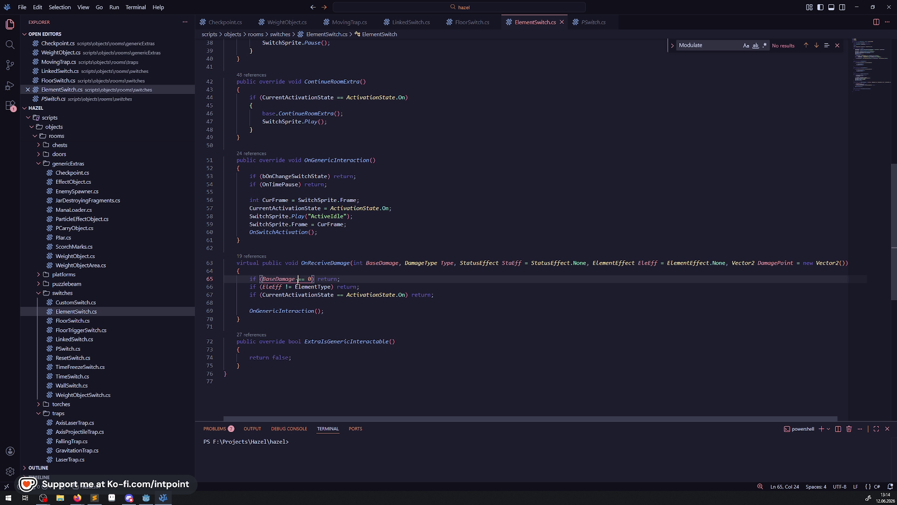
pyautogui.click(292, 311)
pyautogui.moveTo(261, 286); pyautogui.dragTo(333, 286)
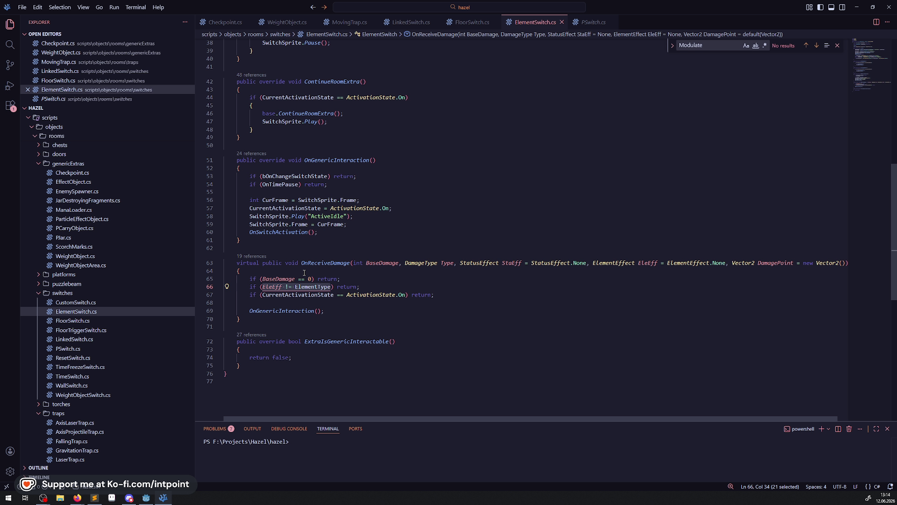
pyautogui.click(225, 342)
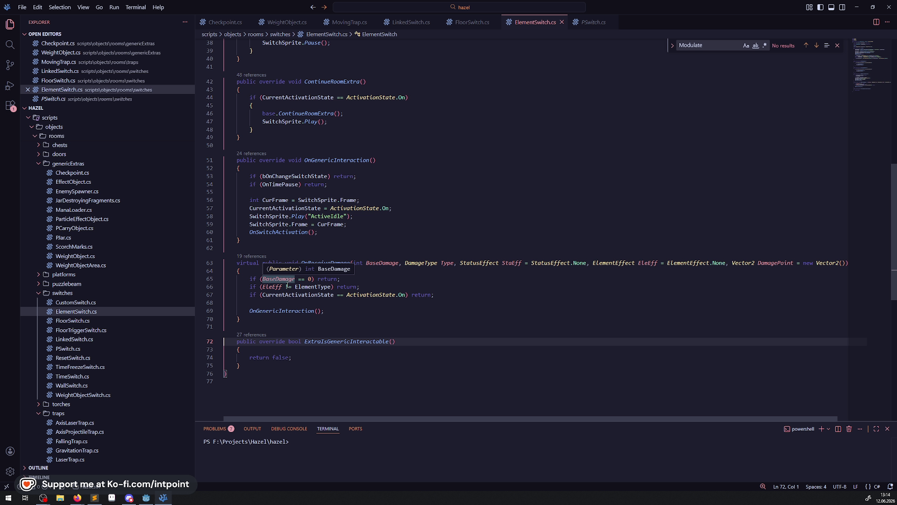
pyautogui.moveTo(283, 279)
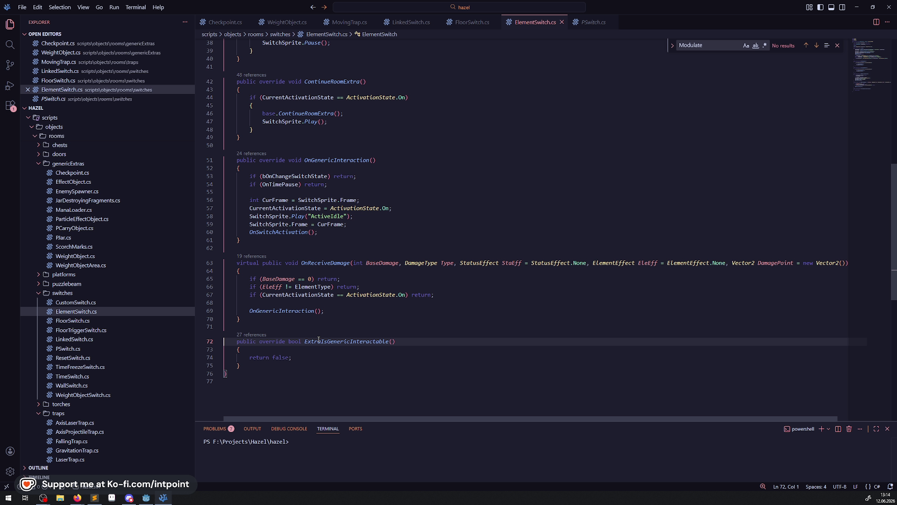
pyautogui.moveTo(360, 287); pyautogui.dragTo(206, 280)
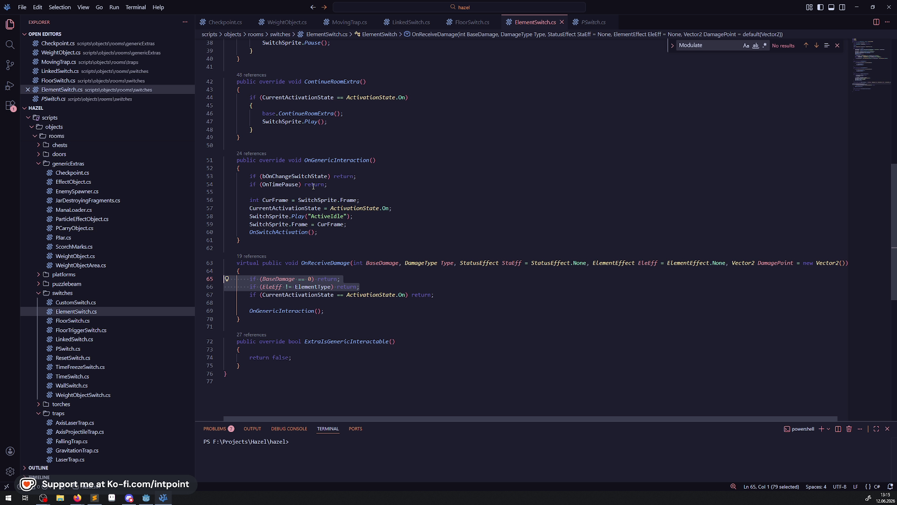
pyautogui.click(516, 169)
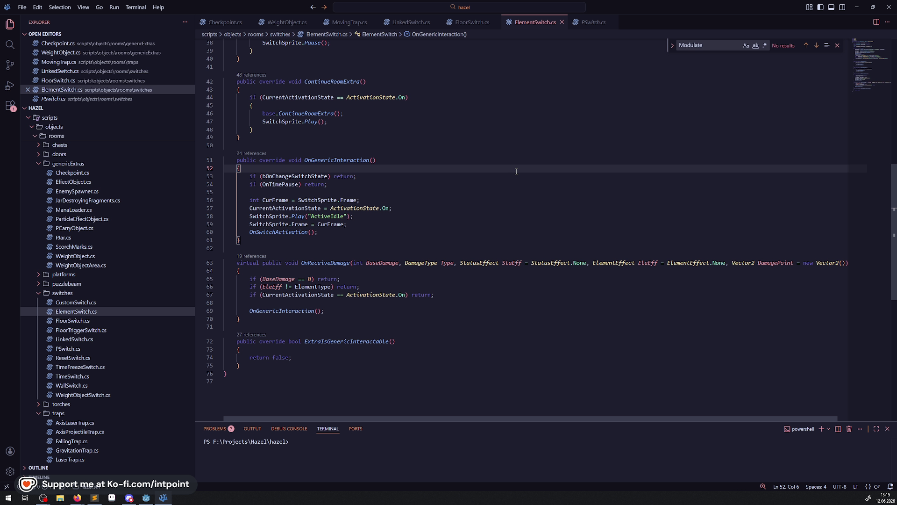
pyautogui.click(146, 497)
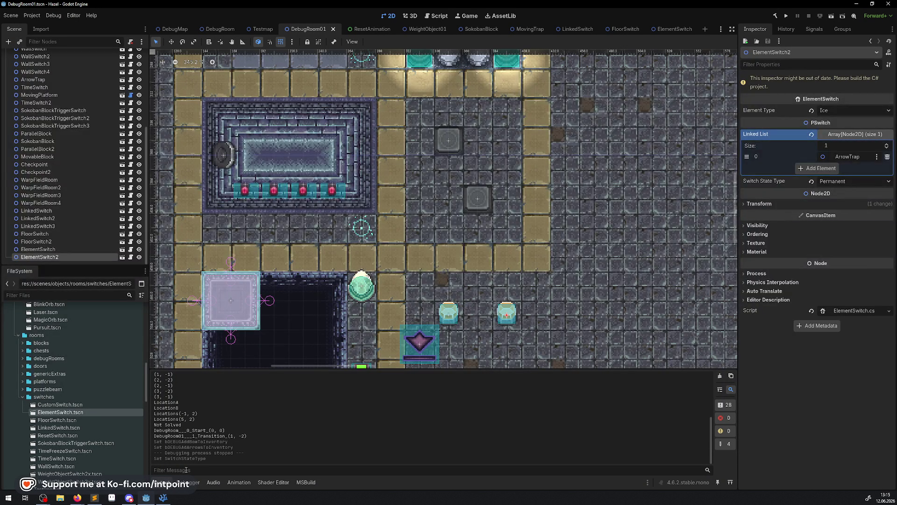
# Rebuild the .NET project with the hammer button and wait for it to finish
pyautogui.click(778, 16)
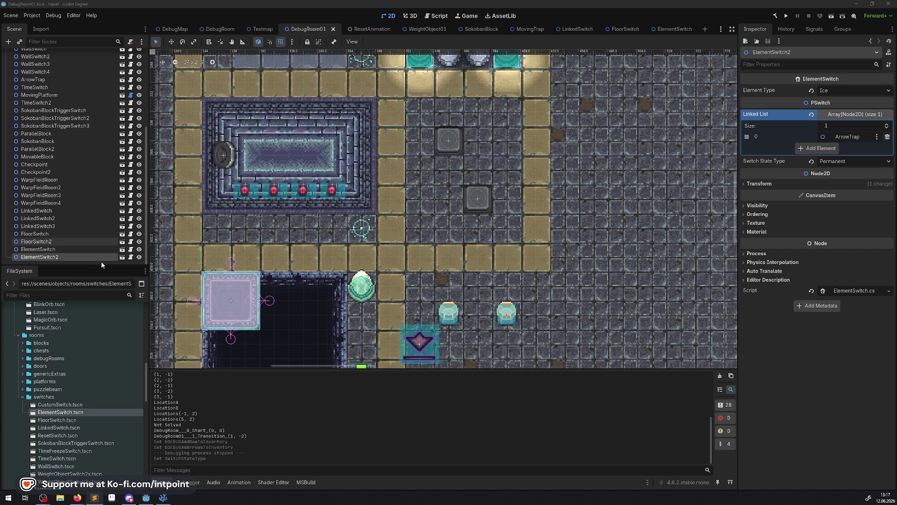
pyautogui.moveTo(466, 290)
pyautogui.mouseDown()
pyautogui.moveTo(397, 163)
pyautogui.moveTo(330, 114)
pyautogui.mouseUp()
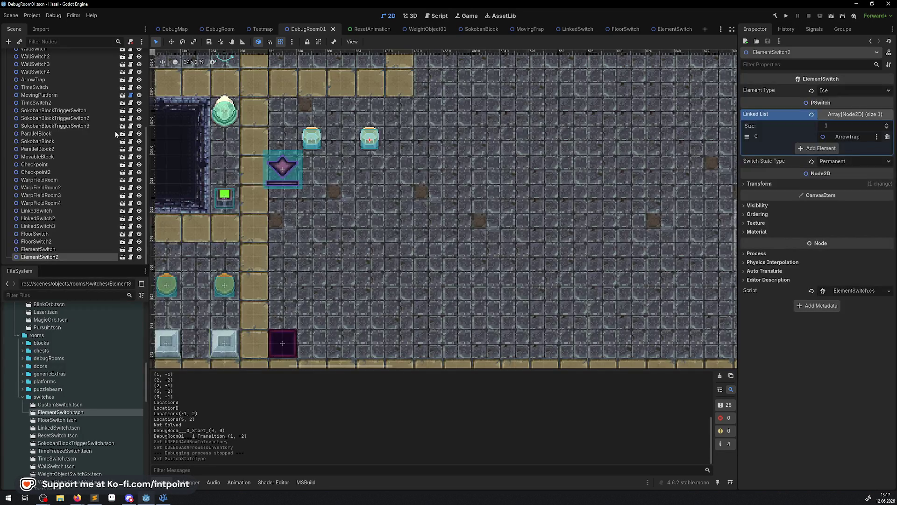
# Paint a sand-tile row and two columns on TileMapLayer using a 2x2 sand tile block
pyautogui.scroll(5, 70, 140)
pyautogui.click(37, 63)
pyautogui.scroll(5, 414, 371)
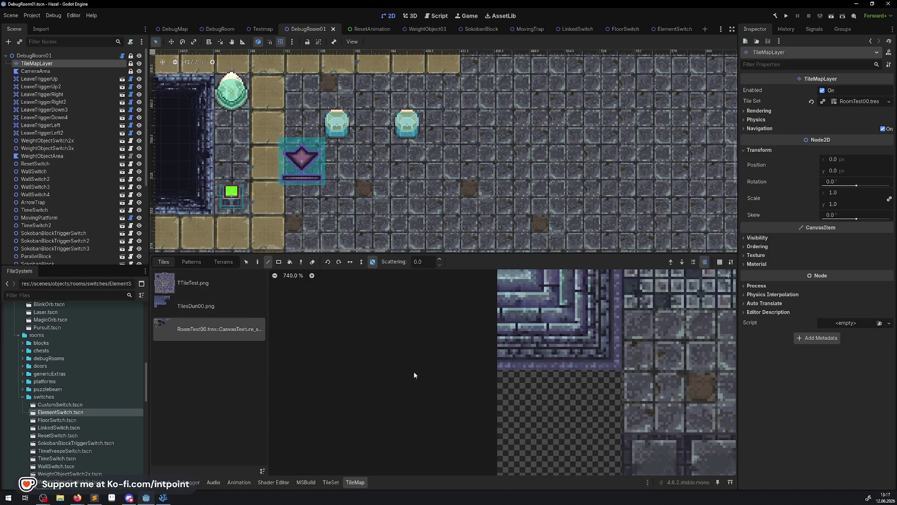
pyautogui.scroll(-5, 414, 371)
pyautogui.scroll(1, 346, 454)
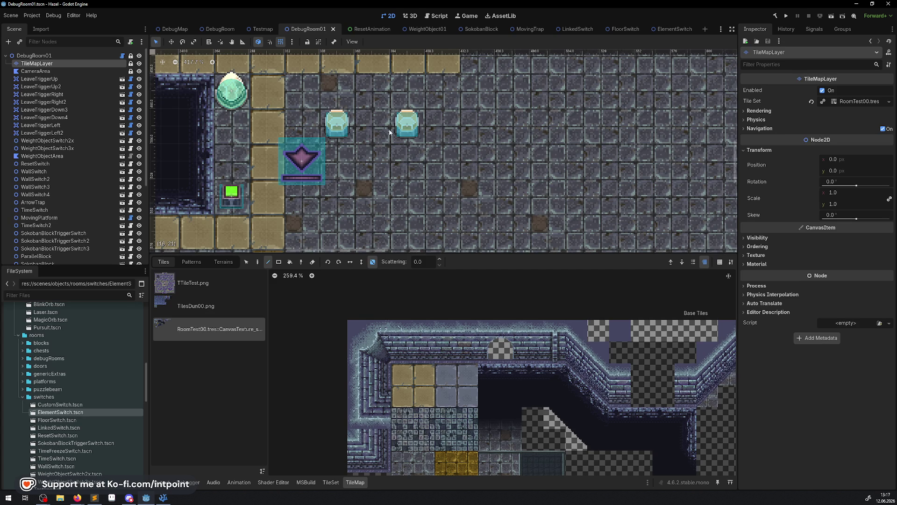
pyautogui.scroll(-5, 280, 93)
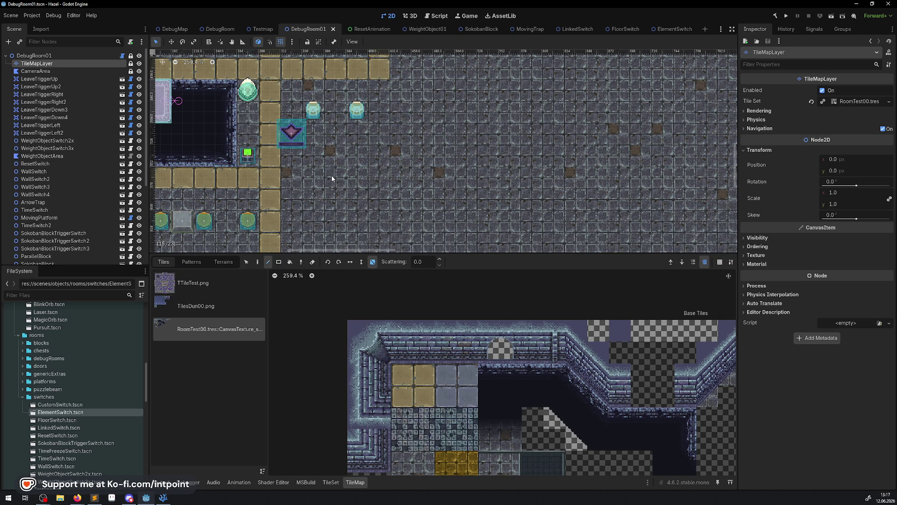
pyautogui.click(257, 261)
pyautogui.moveTo(407, 387); pyautogui.dragTo(425, 395)
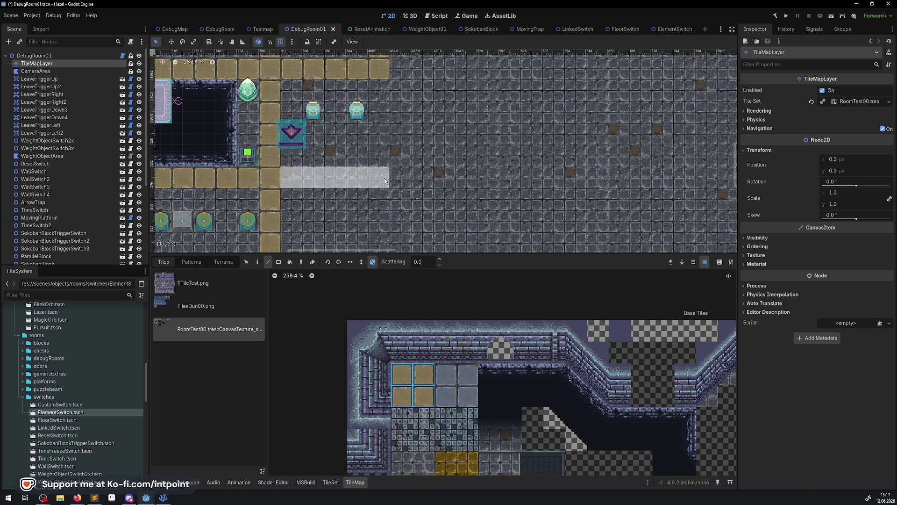
pyautogui.moveTo(384, 178); pyautogui.dragTo(384, 178)
pyautogui.moveTo(378, 178); pyautogui.dragTo(379, 63)
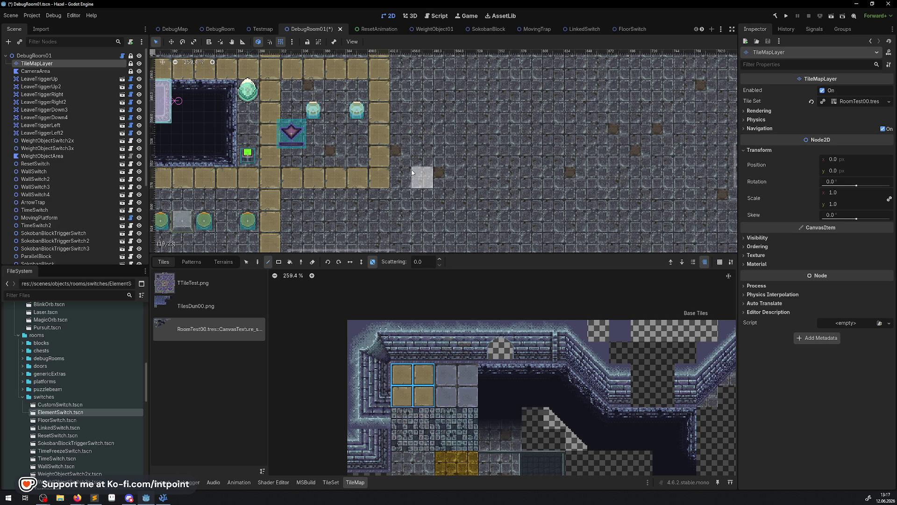
pyautogui.scroll(-3, 413, 185)
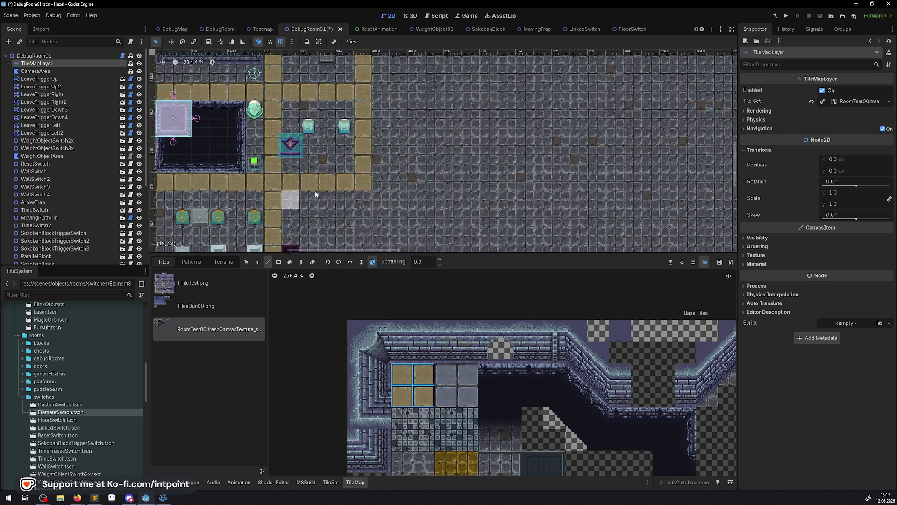
pyautogui.moveTo(328, 107)
pyautogui.mouseDown()
pyautogui.moveTo(334, 201)
pyautogui.moveTo(334, 185)
pyautogui.mouseUp()
pyautogui.scroll(2, 350, 183)
# Drag a CustomSwitch instance from FileSystem into the new enclosure
pyautogui.click(43, 102)
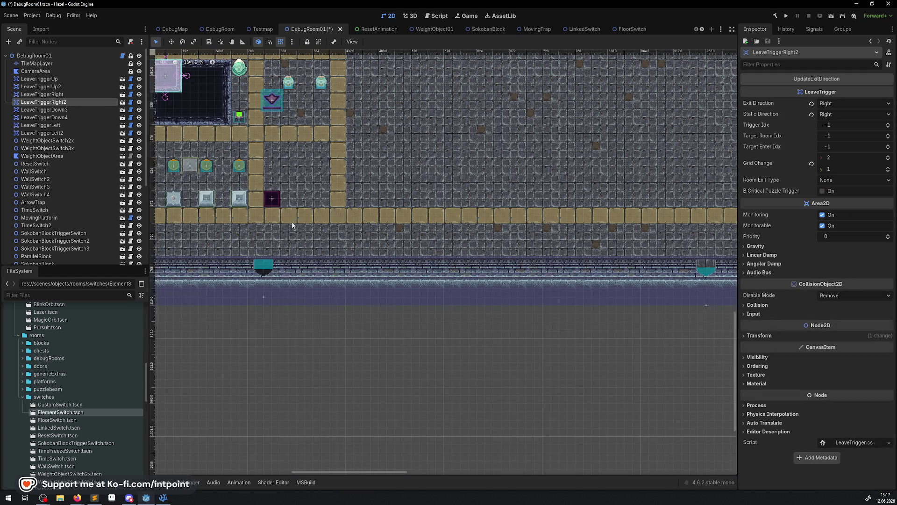
pyautogui.moveTo(50, 406)
pyautogui.mouseDown()
pyautogui.moveTo(224, 331)
pyautogui.moveTo(318, 166)
pyautogui.mouseUp()
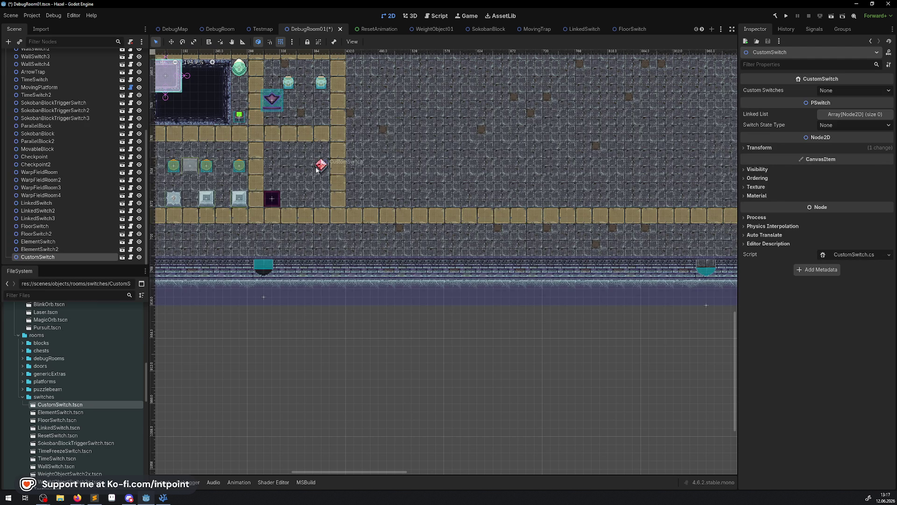
pyautogui.scroll(4, 318, 171)
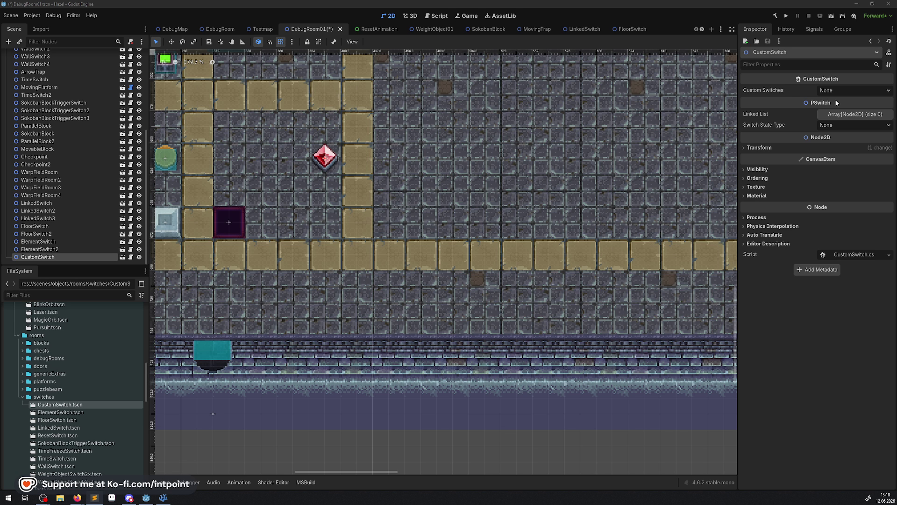
# Set the CustomSwitch's Custom Switches property to MovingTileSwitchInvert
pyautogui.click(847, 91)
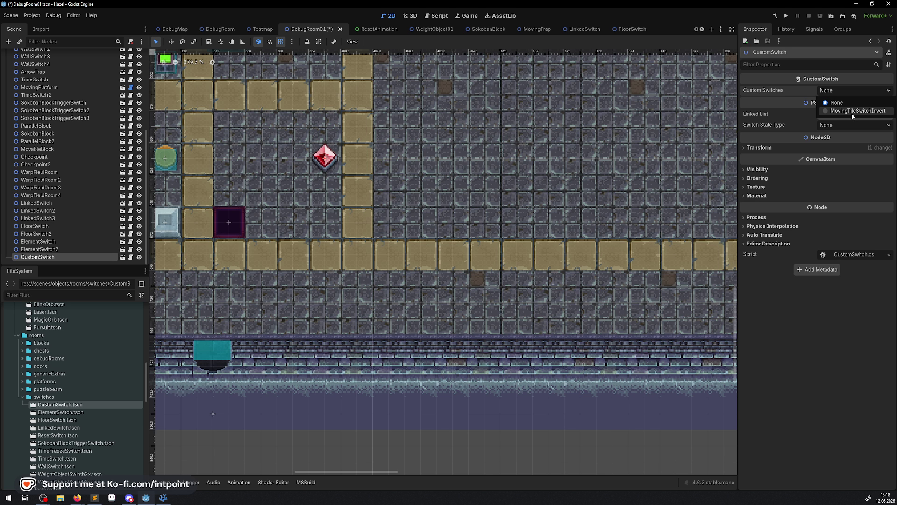
pyautogui.click(861, 113)
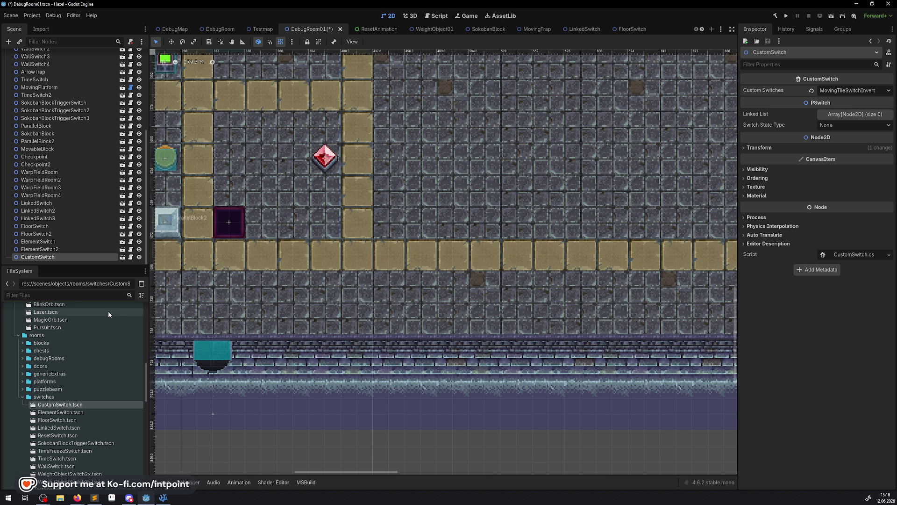
pyautogui.scroll(5, 42, 112)
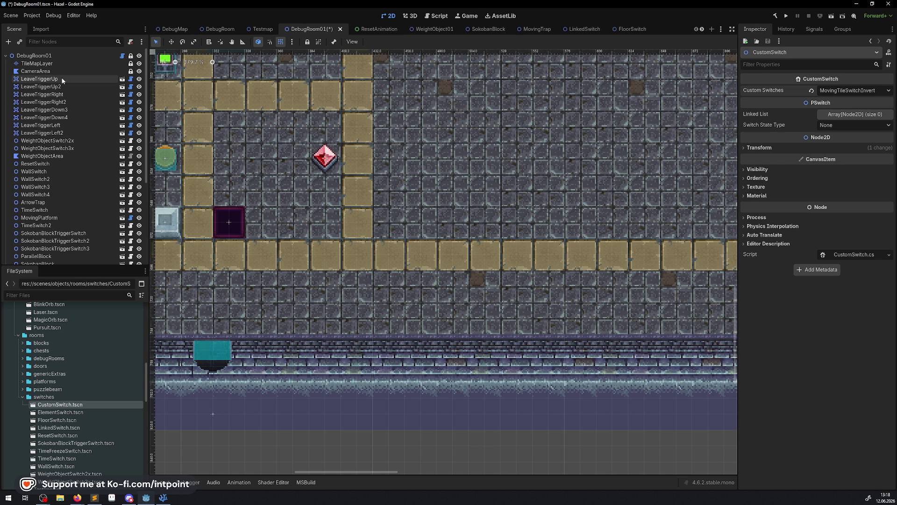
# Paint a row of chevron conveyor tiles above the switch, then save and run DebugRoom01
pyautogui.click(38, 66)
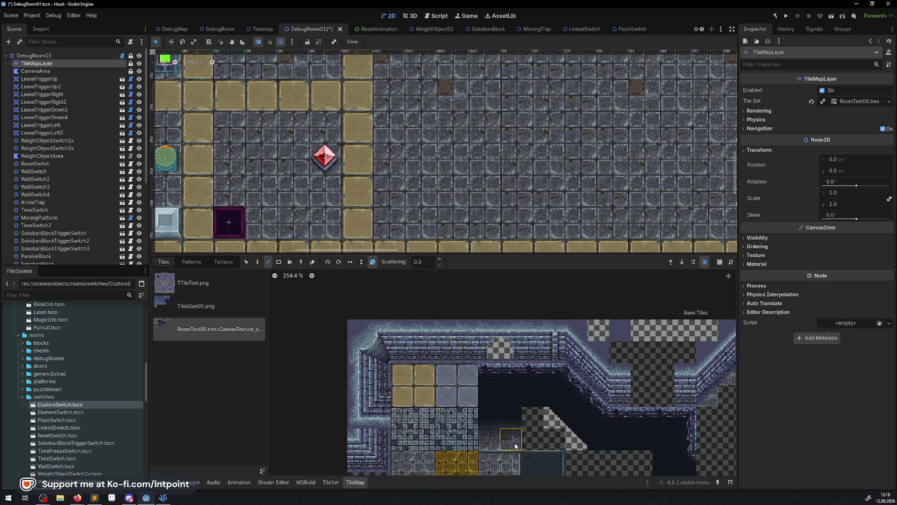
pyautogui.hscroll(10, 526, 423)
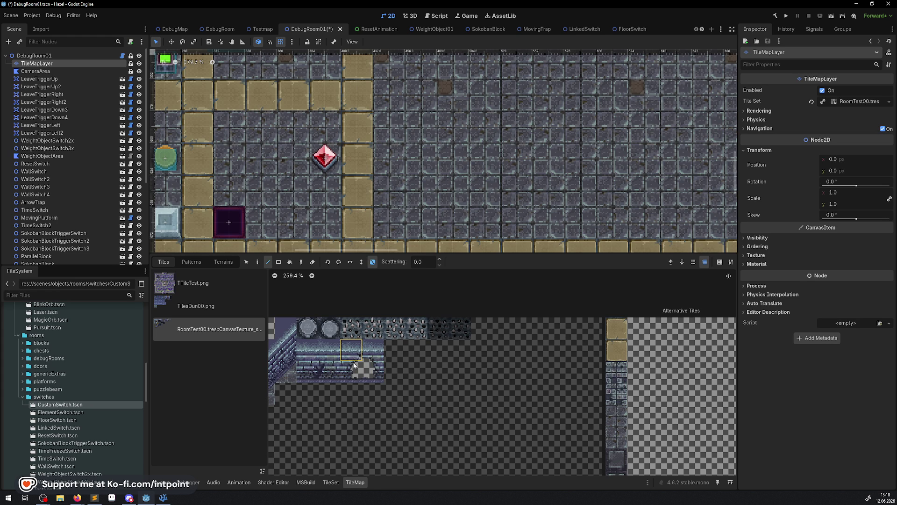
pyautogui.scroll(-5, 354, 366)
pyautogui.click(447, 335)
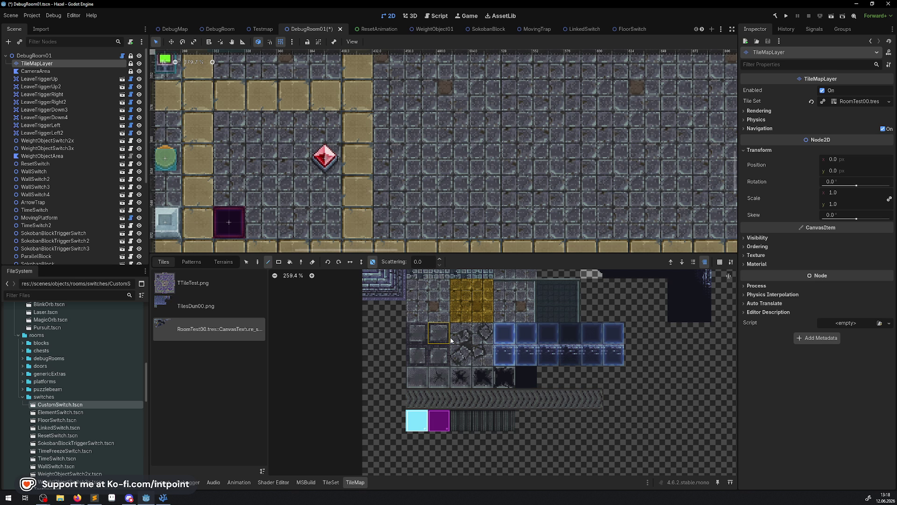
pyautogui.click(417, 399)
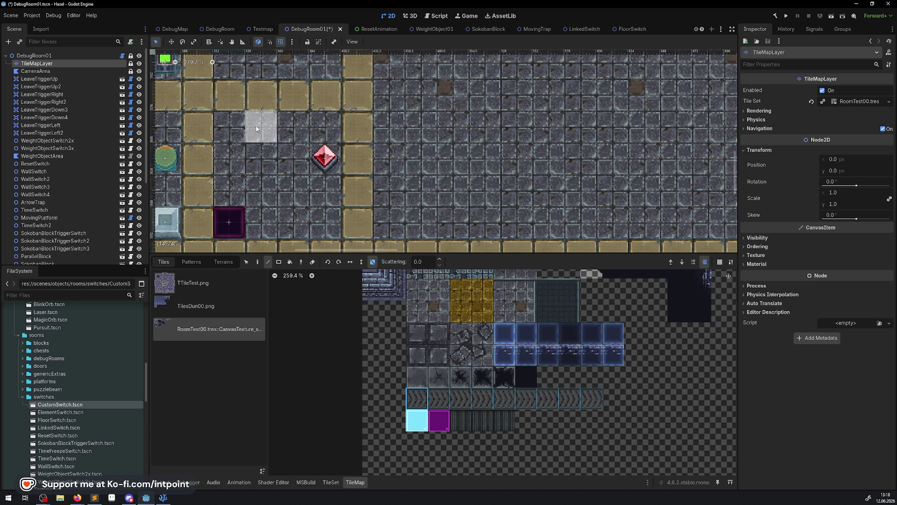
pyautogui.hscroll(-5, 250, 133)
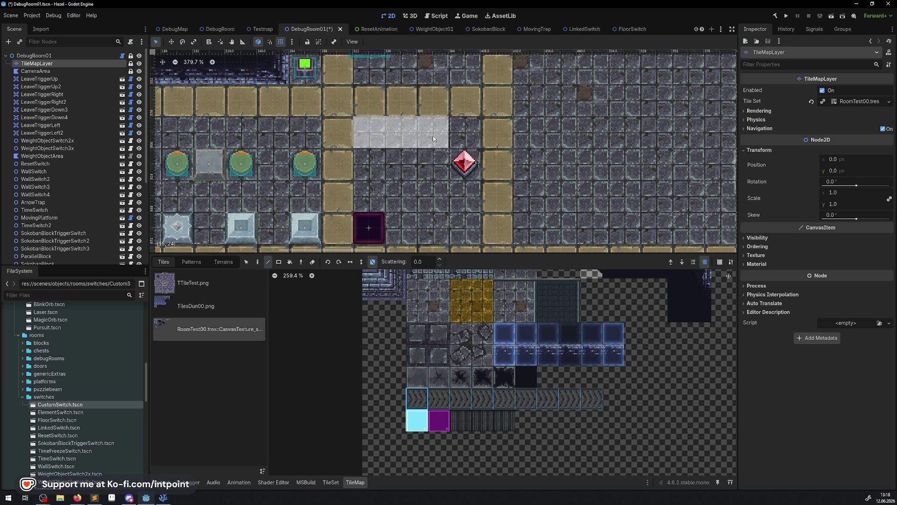
pyautogui.moveTo(448, 136); pyautogui.dragTo(452, 132)
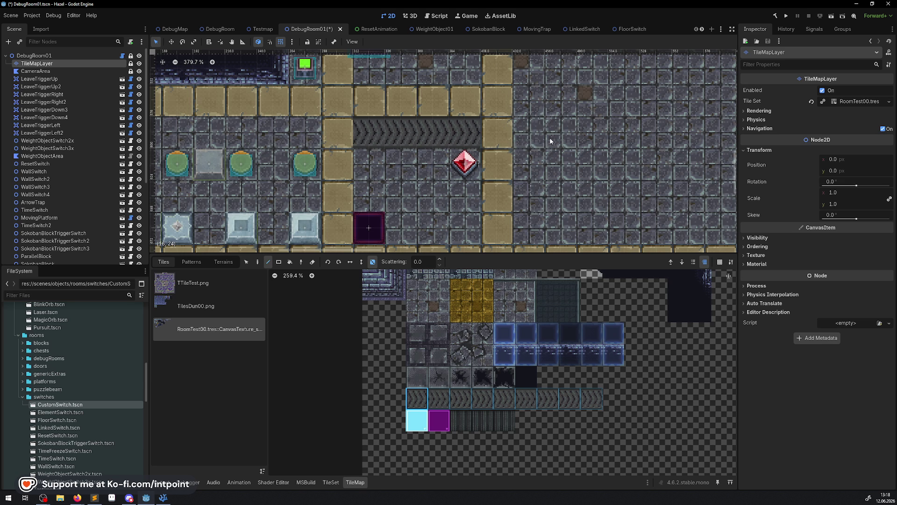
pyautogui.click(786, 16)
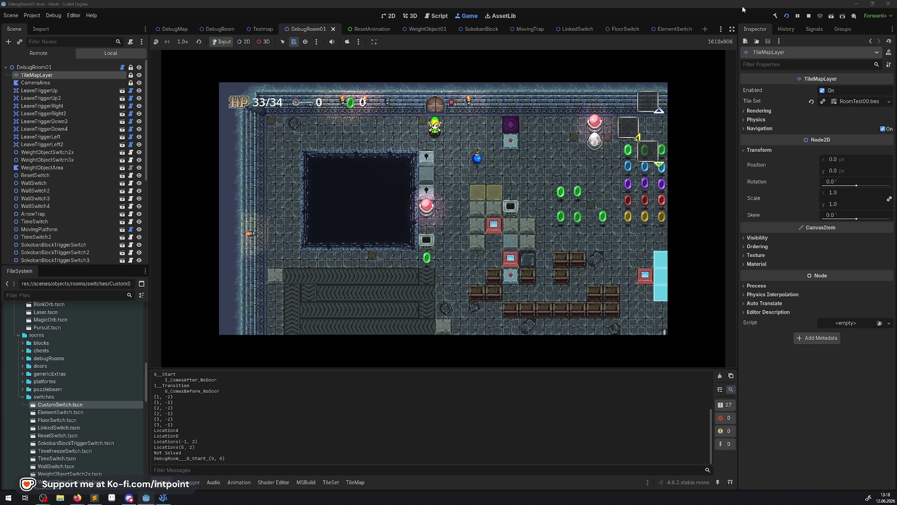
# Restart the game and walk the player through the gems up to the crystal switch
pyautogui.click(810, 18)
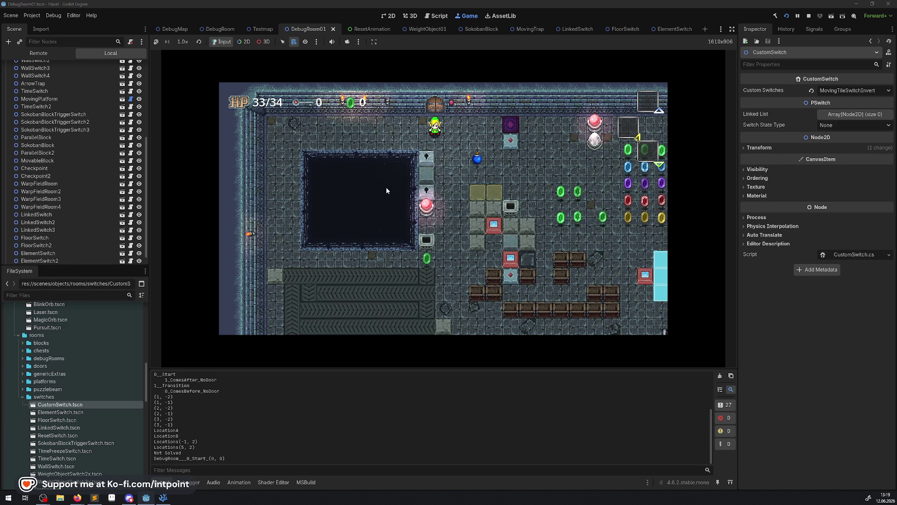
pyautogui.press('Down')
pyautogui.press('Right')
pyautogui.press('Right')
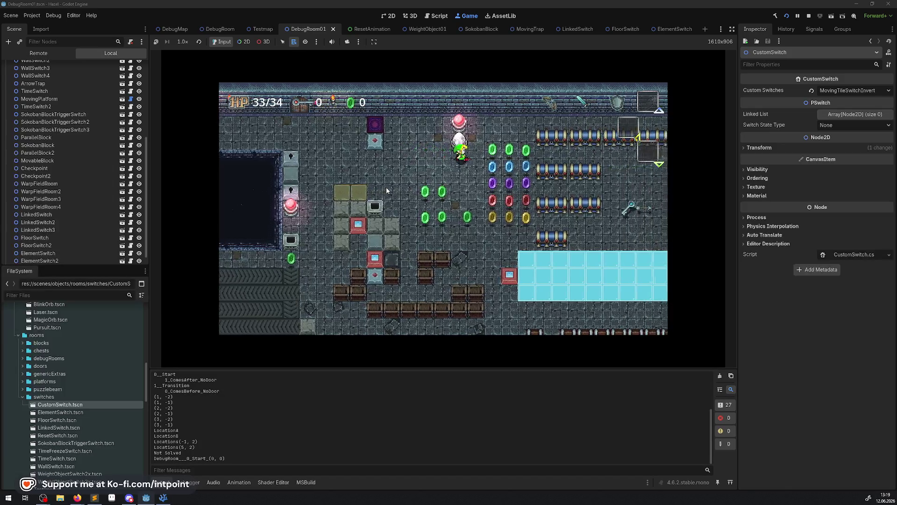
pyautogui.press('Up')
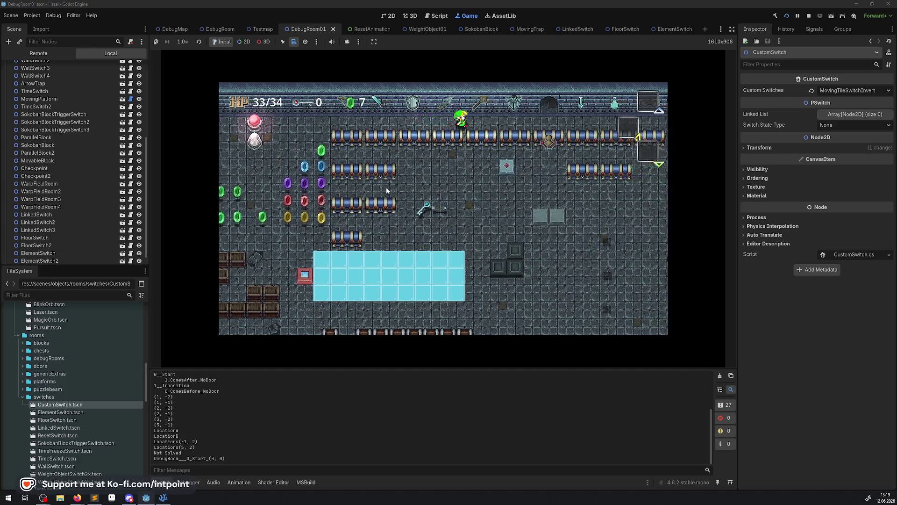
pyautogui.press('Up')
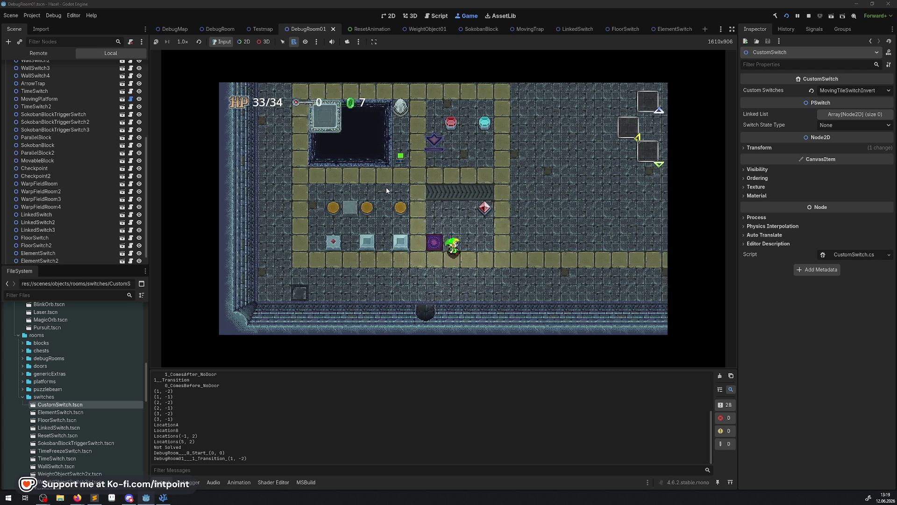
pyautogui.press('Left')
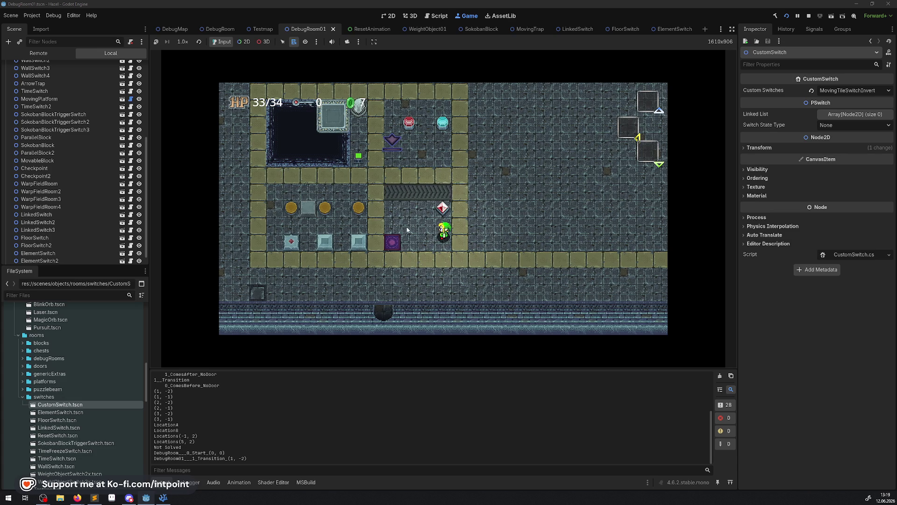
pyautogui.press('Up')
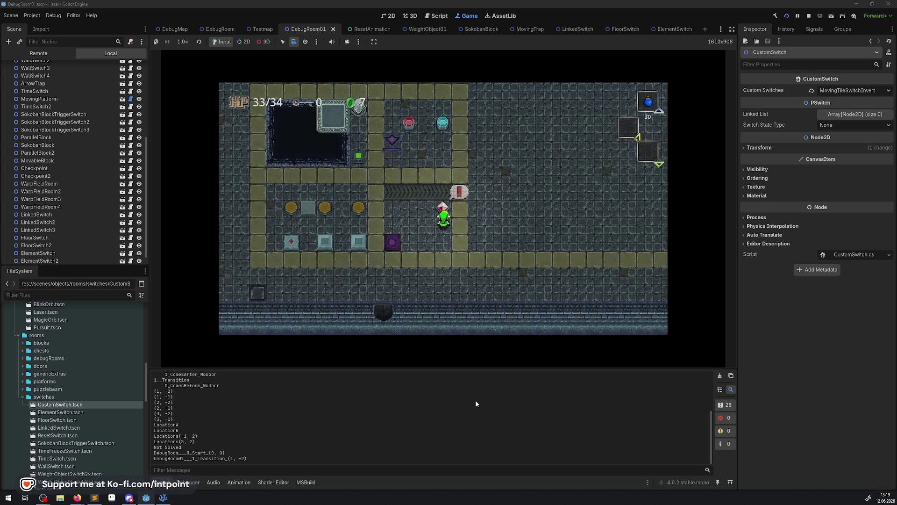
# Drop a bomb on the conveyor, then strike the crystal switch
pyautogui.press('Left')
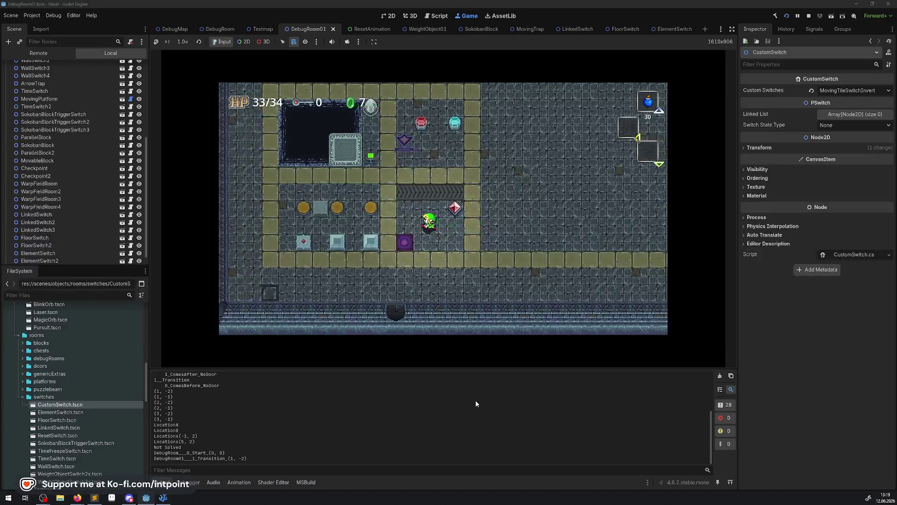
pyautogui.press('Up')
pyautogui.press('x')
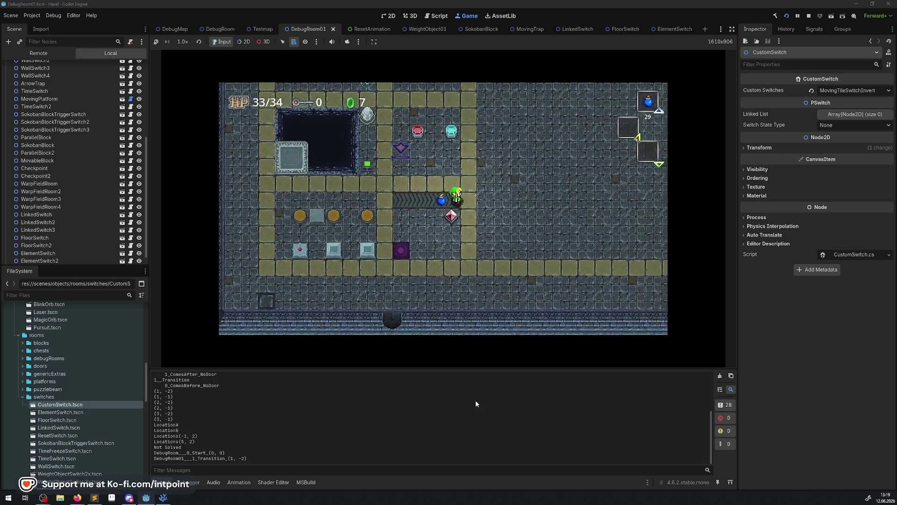
pyautogui.press('Down')
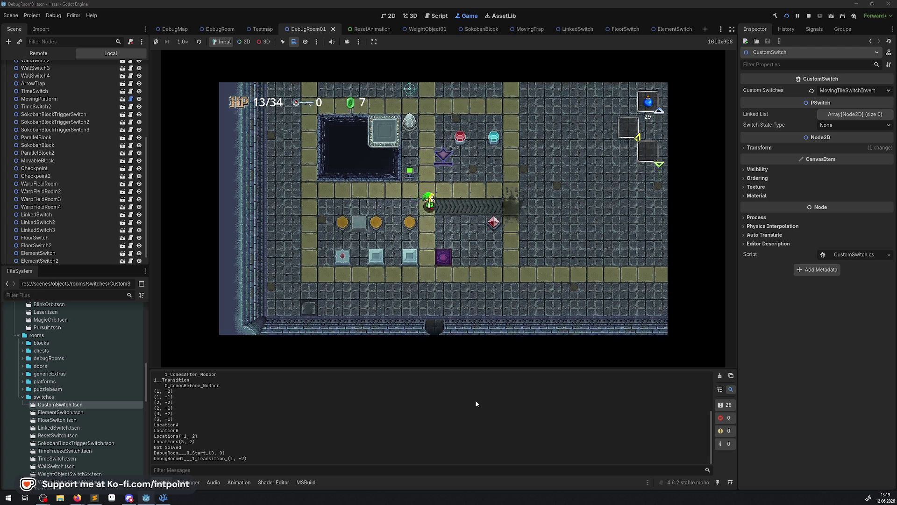
pyautogui.press('Right')
pyautogui.press('x')
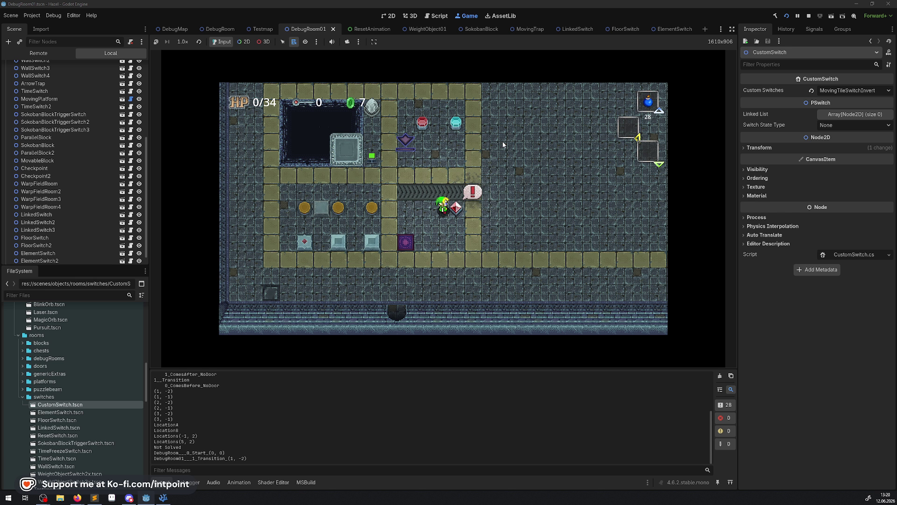
# Walk past the pit, toggle the crystal switch to blue, and stop the game
pyautogui.press('Left')
pyautogui.press('Up')
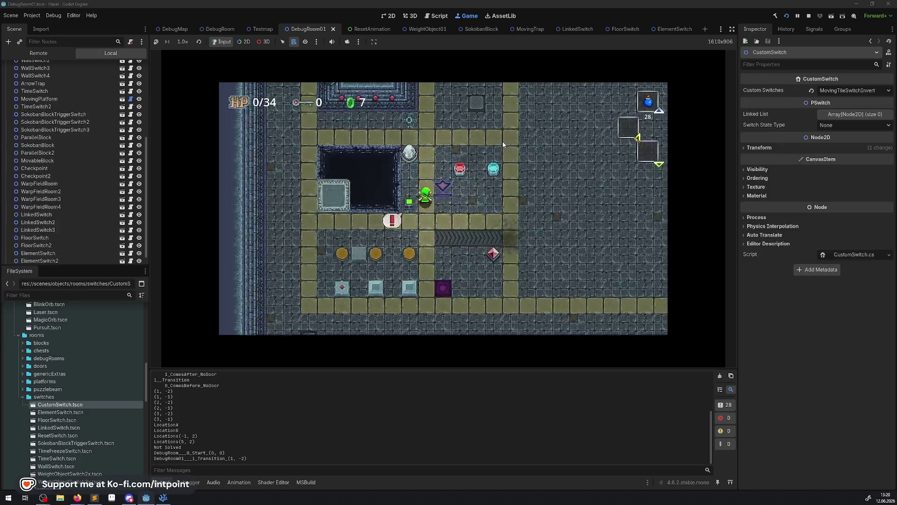
pyautogui.press('Down')
pyautogui.press('Right')
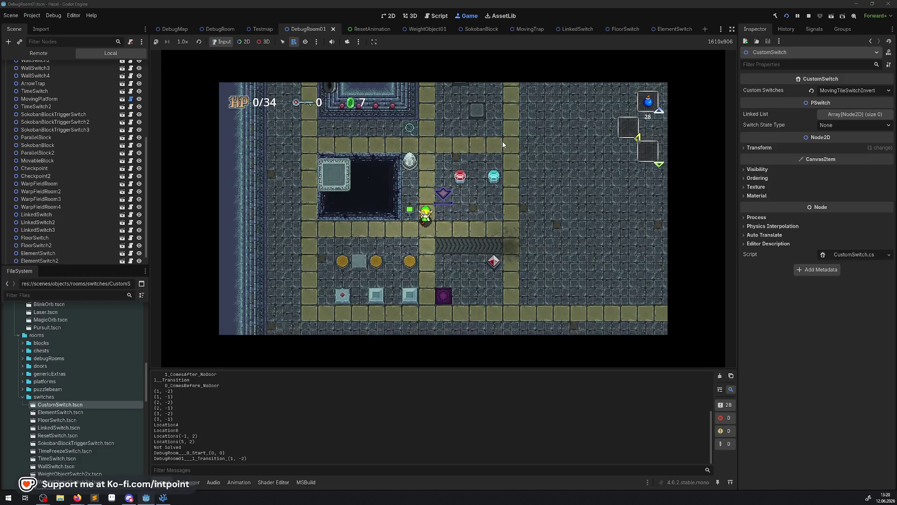
pyautogui.press('Right')
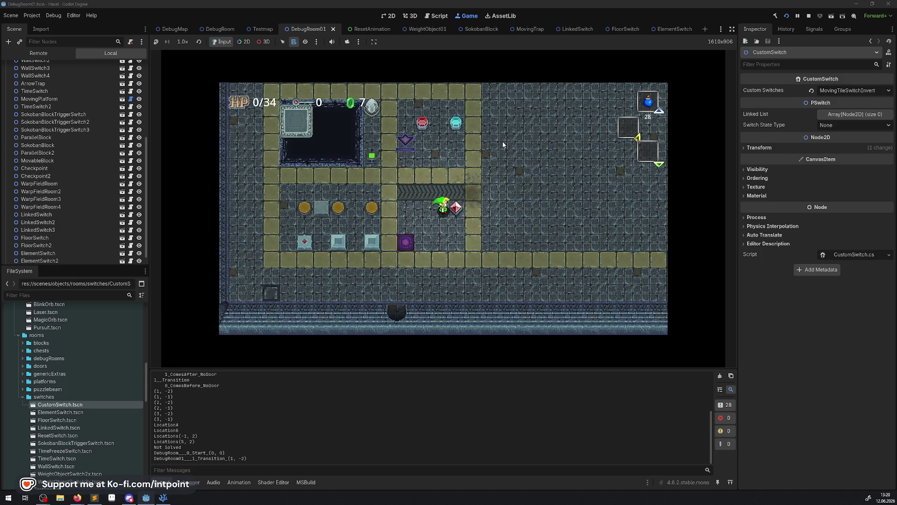
pyautogui.press('Down')
pyautogui.press('Right')
pyautogui.press('Up')
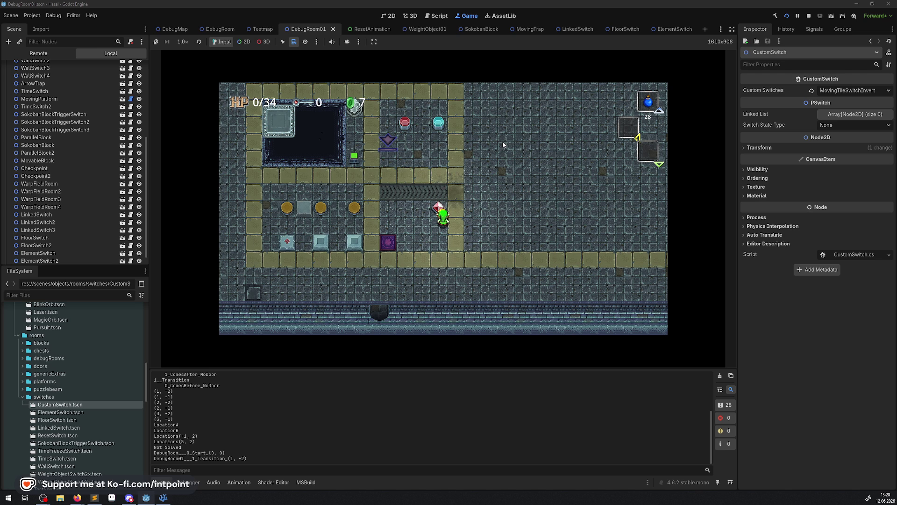
pyautogui.press('Left')
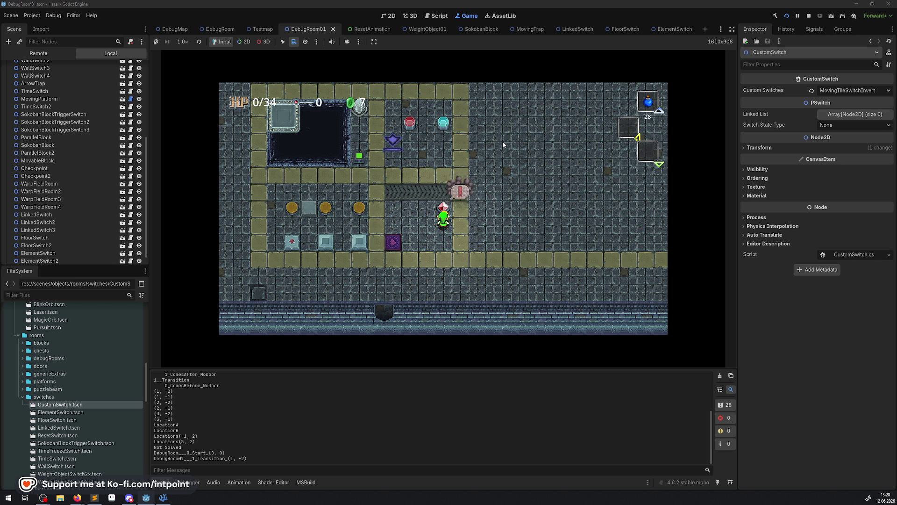
pyautogui.press('space')
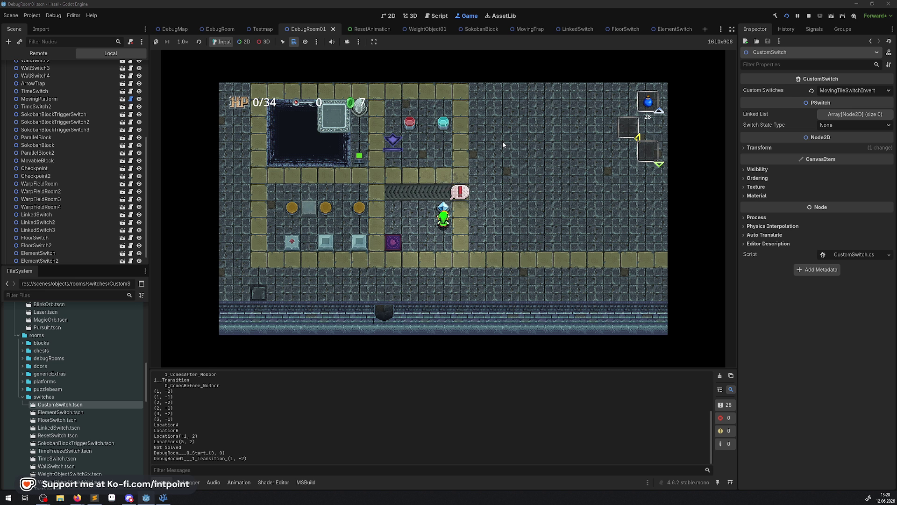
pyautogui.click(811, 16)
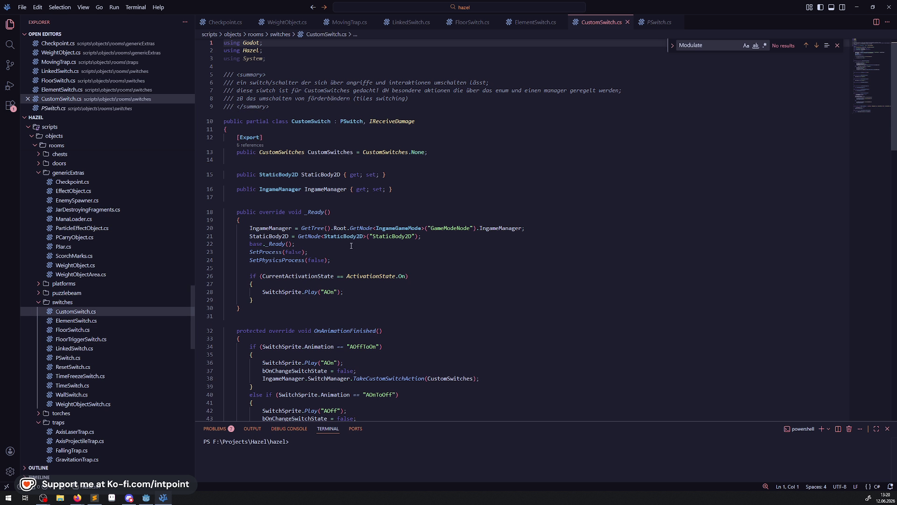
# Review CustomSwitch.cs's _Ready, selecting the SwitchSprite.Play("AOn") line, then return to Godot
pyautogui.scroll(-2, 388, 187)
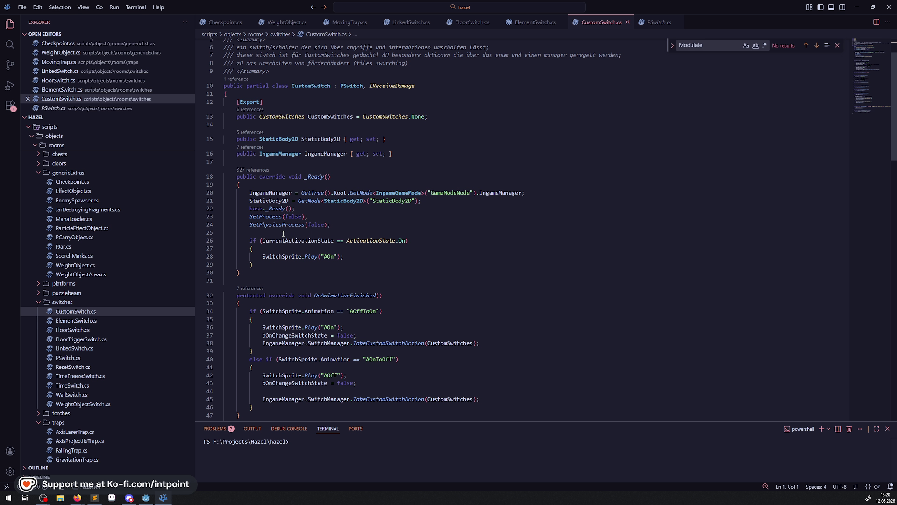
pyautogui.moveTo(253, 257); pyautogui.dragTo(356, 257)
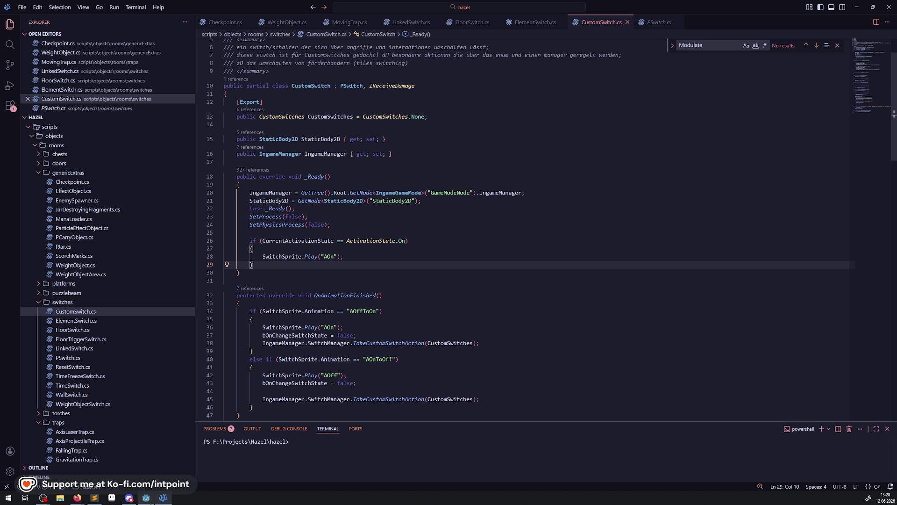
pyautogui.hotkey('alt', 'Tab')
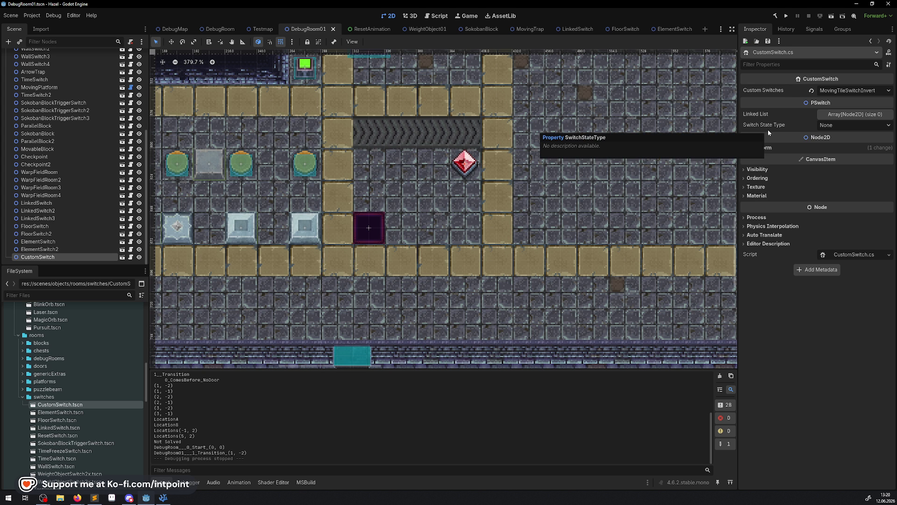
# Open CustomSwitch.tscn and check SwitchSprite's animations, including AOff, before returning to CustomSwitch.cs
pyautogui.click(122, 256)
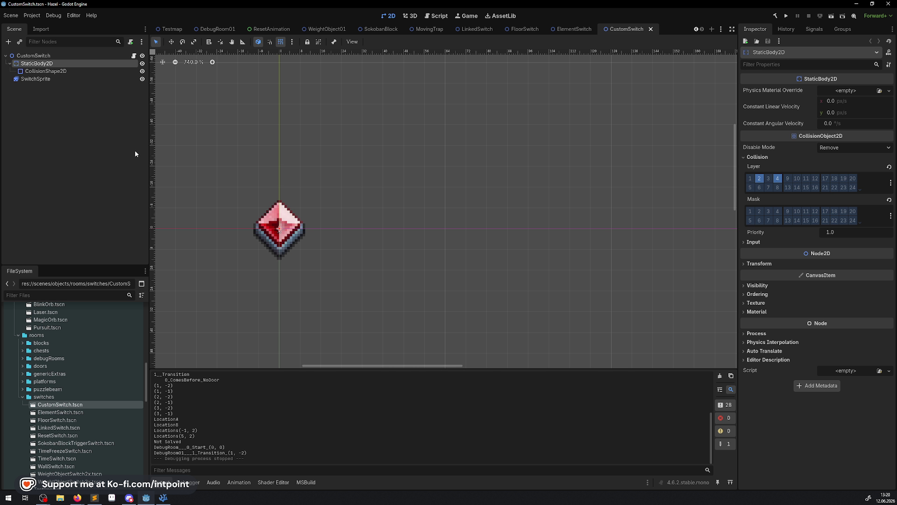
pyautogui.click(33, 55)
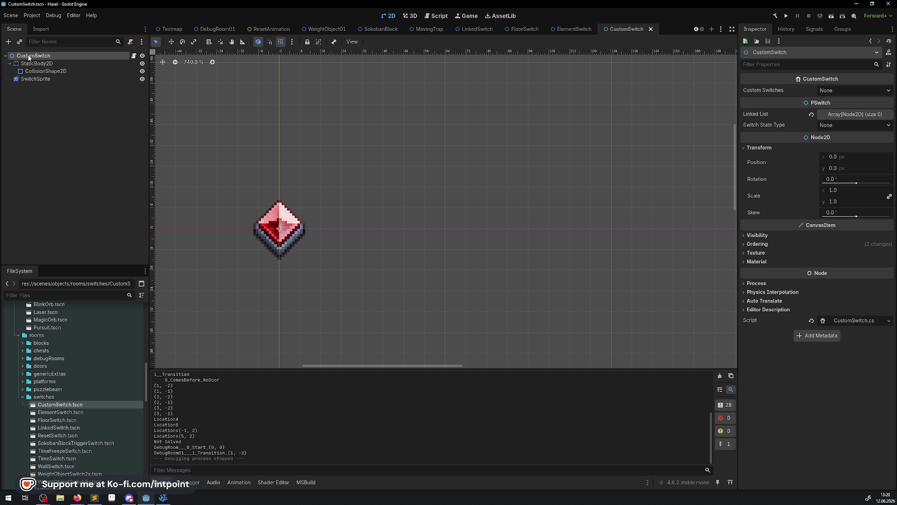
pyautogui.click(38, 78)
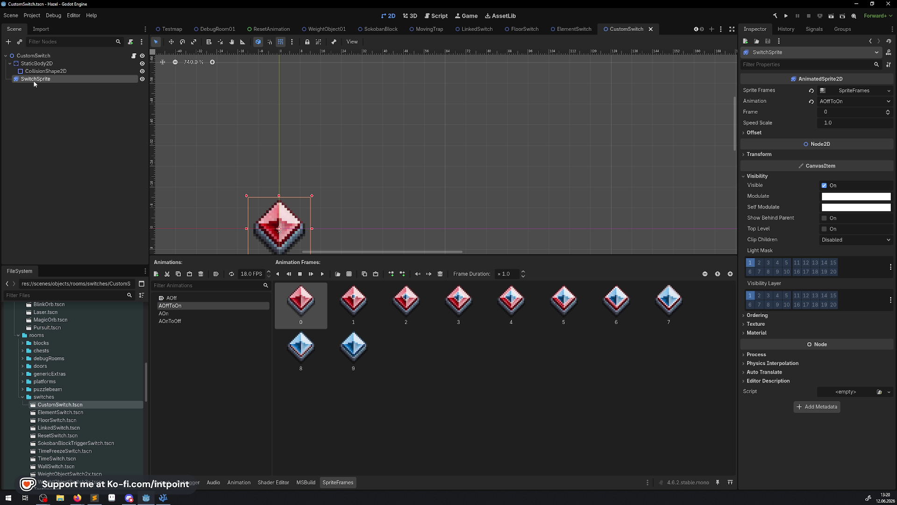
pyautogui.click(171, 298)
pyautogui.click(163, 497)
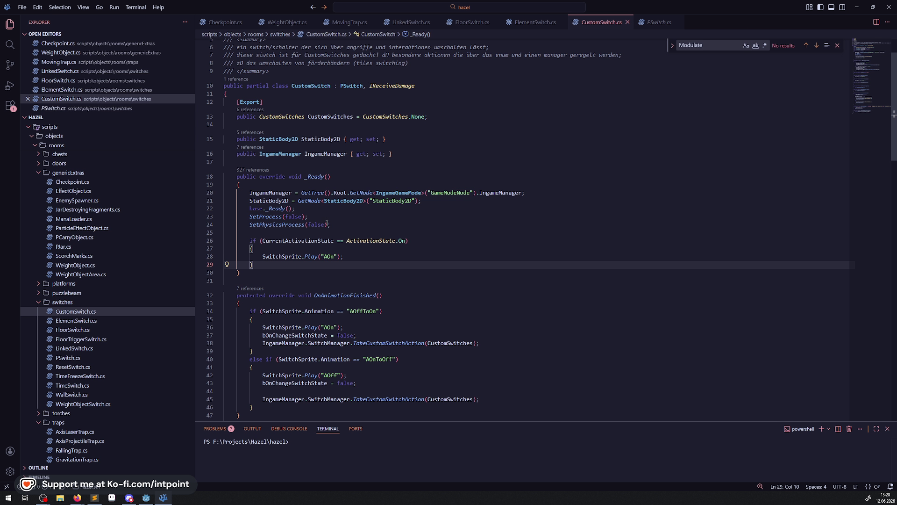
# Delete the AOn if-block from _Ready and save CustomSwitch.cs
pyautogui.moveTo(261, 266); pyautogui.dragTo(224, 233)
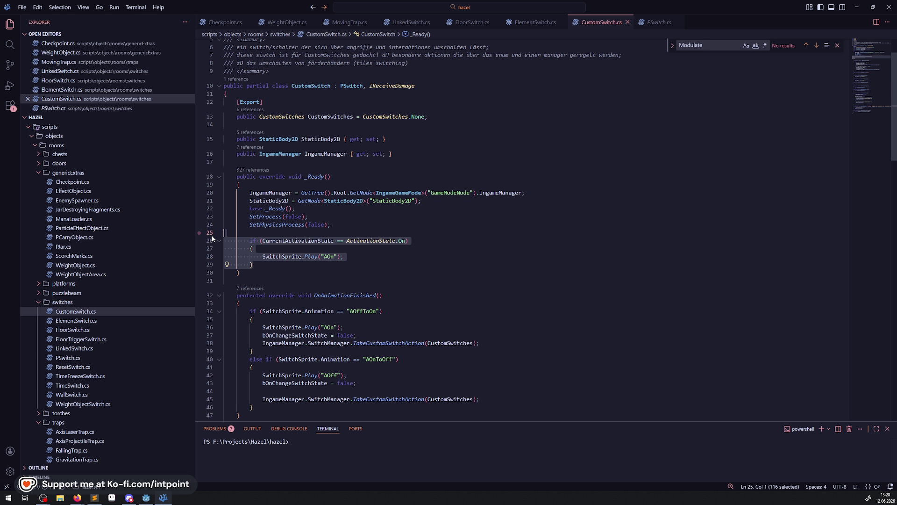
pyautogui.press('BackSpace')
pyautogui.press('BackSpace')
pyautogui.click(379, 230)
pyautogui.hotkey('ctrl', 's')
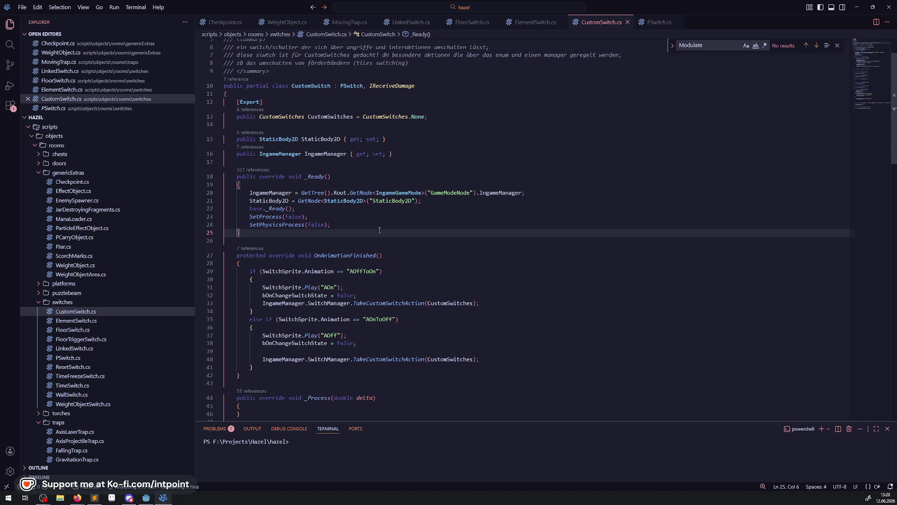
# Delete the LeaveRoomAndStopExtra and EnterRoomAndStartExtra overrides from CustomSwitch.cs
pyautogui.scroll(-3, 380, 230)
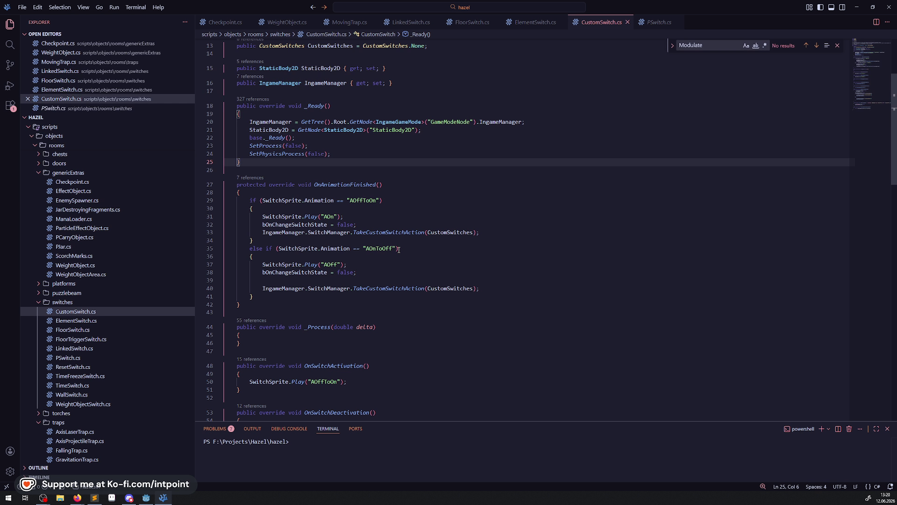
pyautogui.scroll(-2, 368, 285)
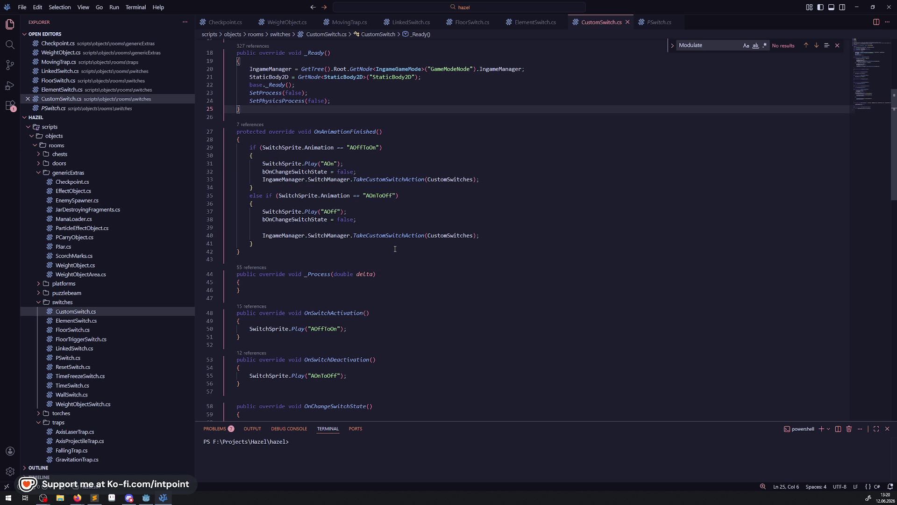
pyautogui.scroll(-3, 368, 284)
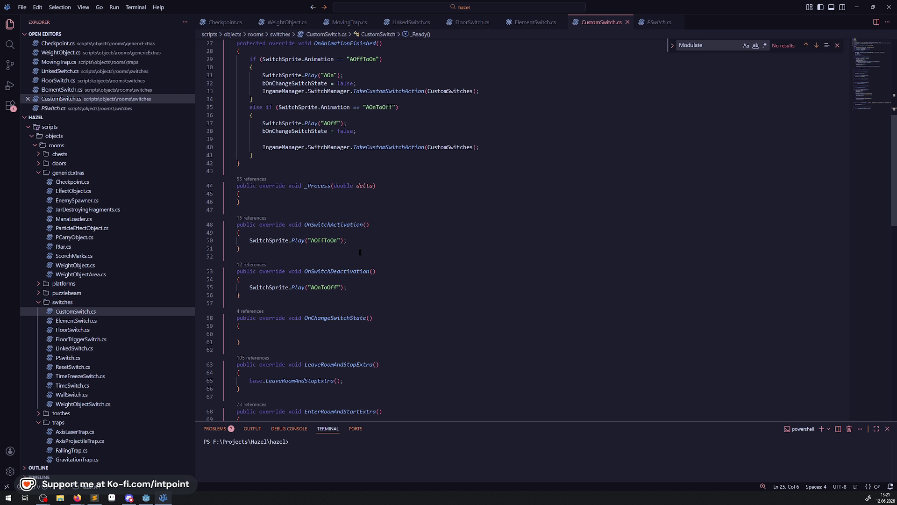
pyautogui.scroll(-6, 360, 252)
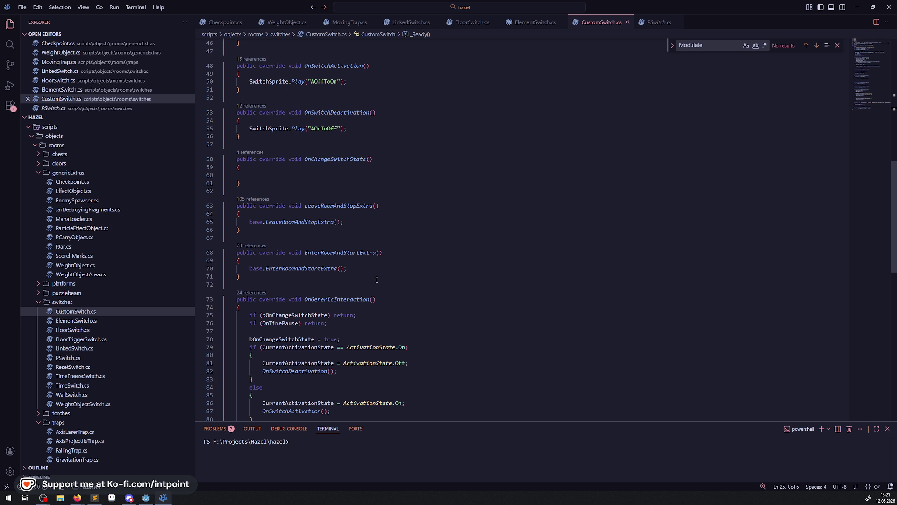
pyautogui.moveTo(306, 284); pyautogui.dragTo(197, 201)
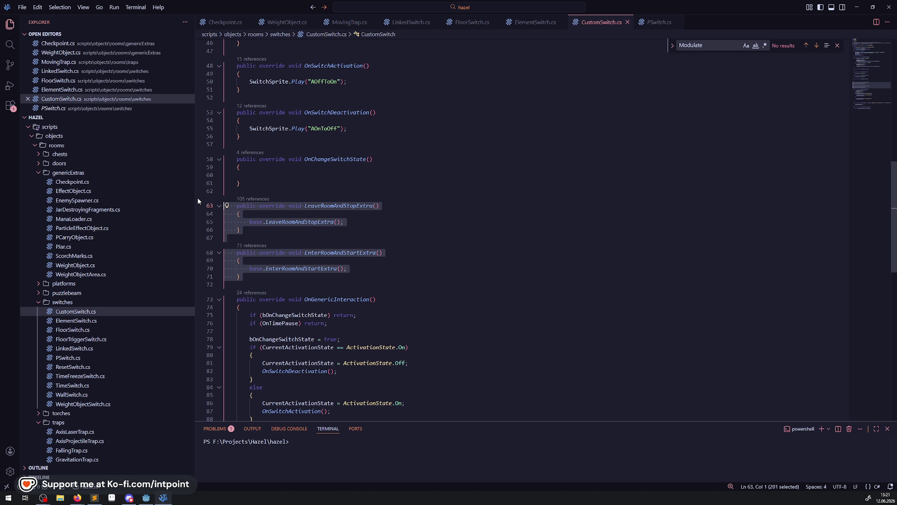
pyautogui.press('BackSpace')
pyautogui.press('BackSpace')
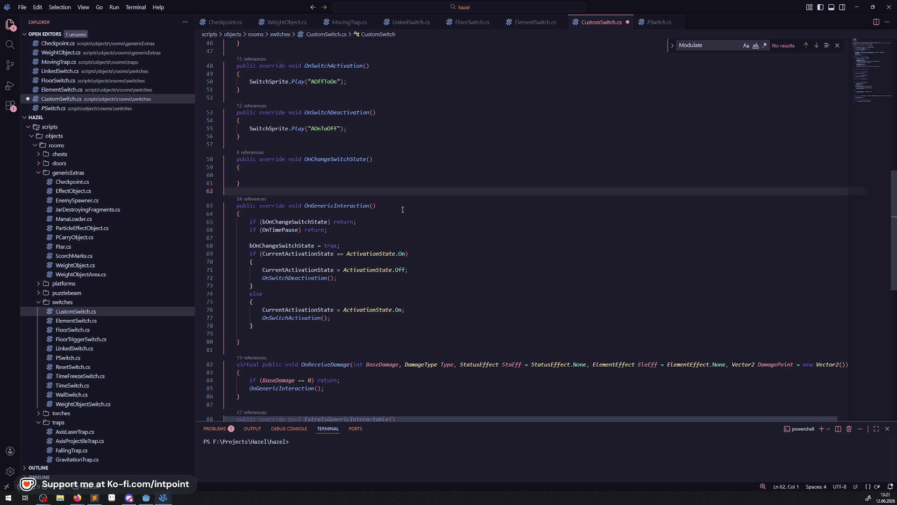
# Copy PauseRoomExtra and ContinueRoomExtra from ElementSwitch.cs into CustomSwitch.cs after OnChangeSwitchState
pyautogui.scroll(-4, 395, 182)
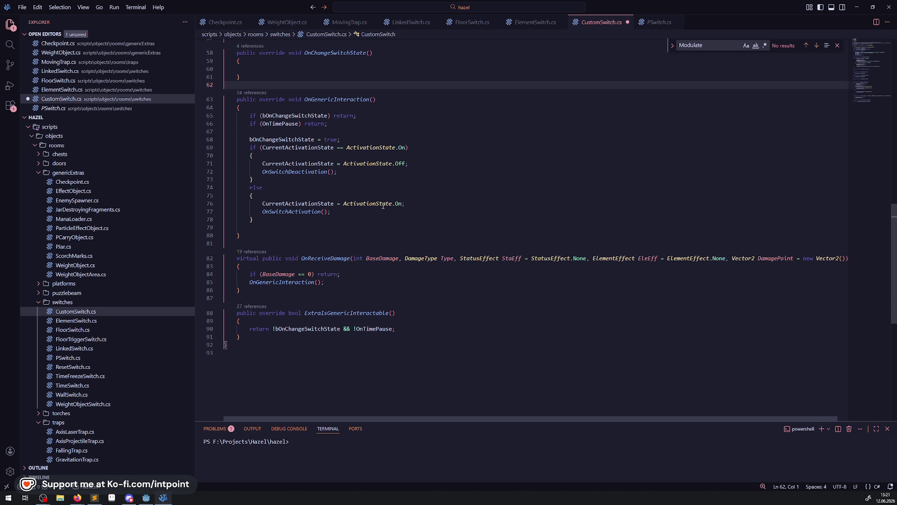
pyautogui.scroll(5, 384, 206)
pyautogui.hotkey('ctrl', 'pageup')
pyautogui.scroll(4, 320, 223)
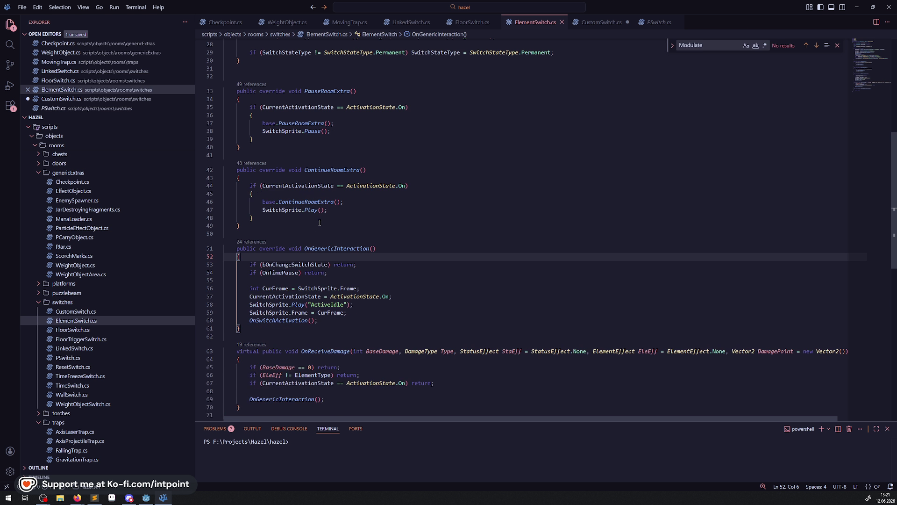
pyautogui.moveTo(272, 233); pyautogui.dragTo(222, 86)
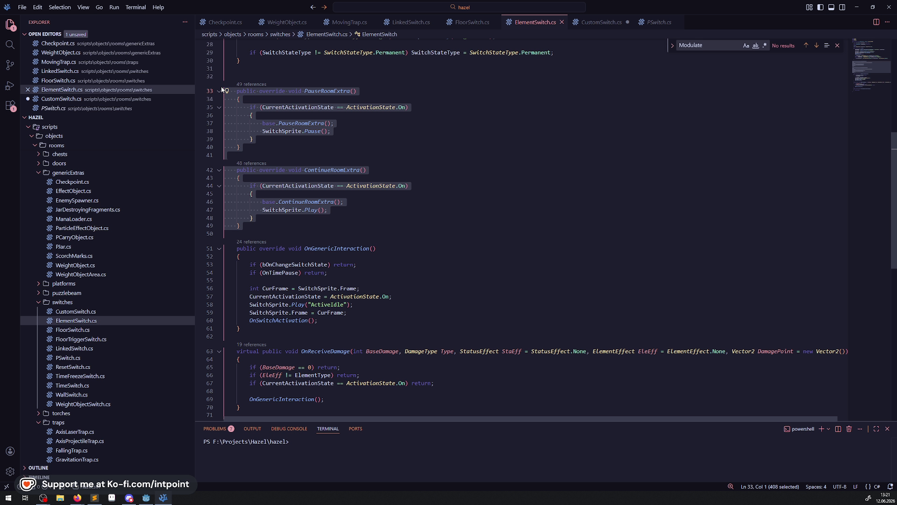
pyautogui.hotkey('ctrl', 'c')
pyautogui.hotkey('ctrl', 'pagedown')
pyautogui.click(247, 191)
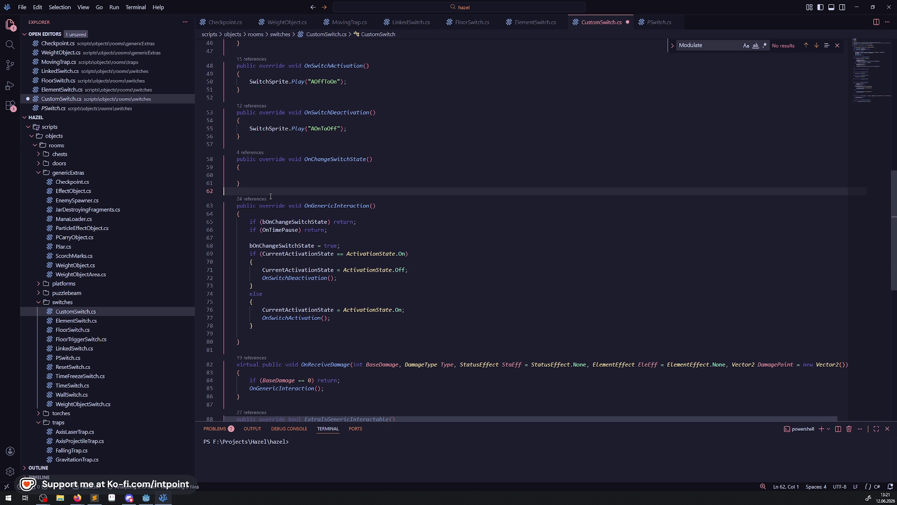
pyautogui.hotkey('ctrl', 'v')
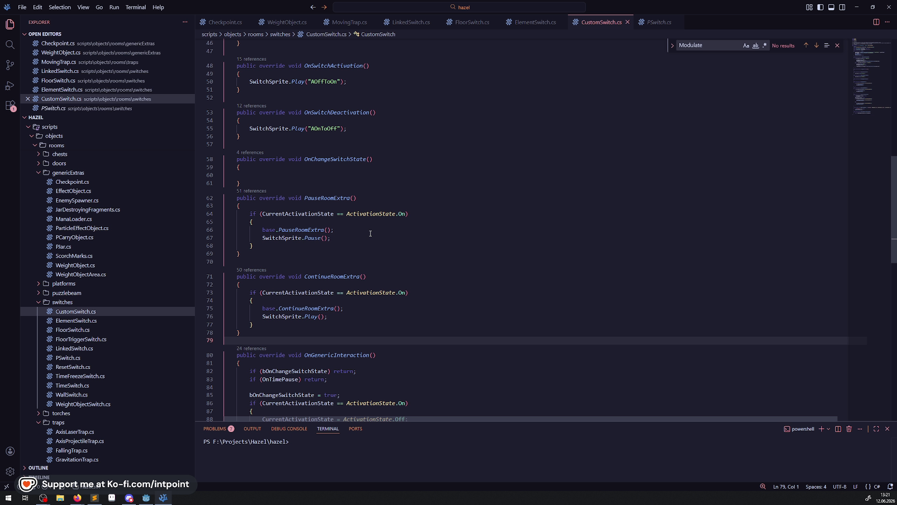
# Remove the ActivationState.On condition and its braces from PauseRoomExtra
pyautogui.scroll(-3, 322, 272)
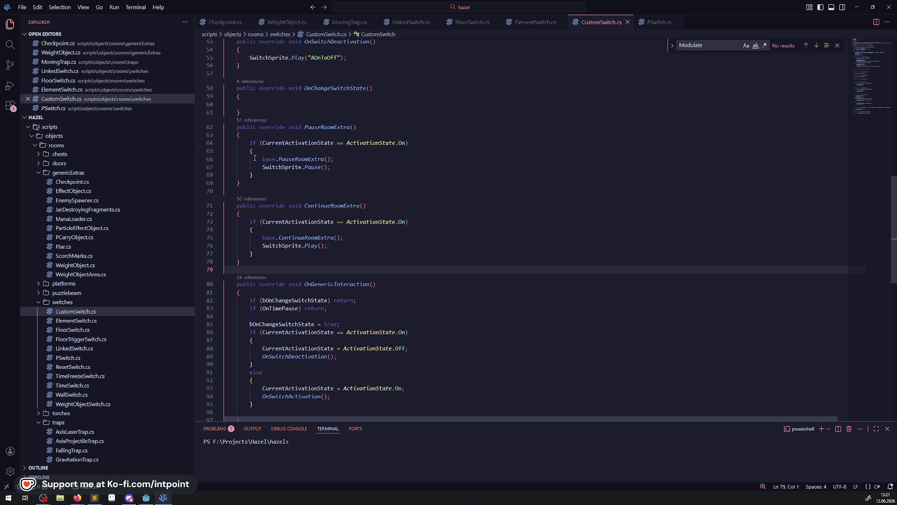
pyautogui.moveTo(224, 143); pyautogui.dragTo(254, 152)
pyautogui.press('BackSpace')
pyautogui.press('Down')
pyautogui.press('Down')
pyautogui.press('Down')
pyautogui.hotkey('shift', 'End')
pyautogui.press('BackSpace')
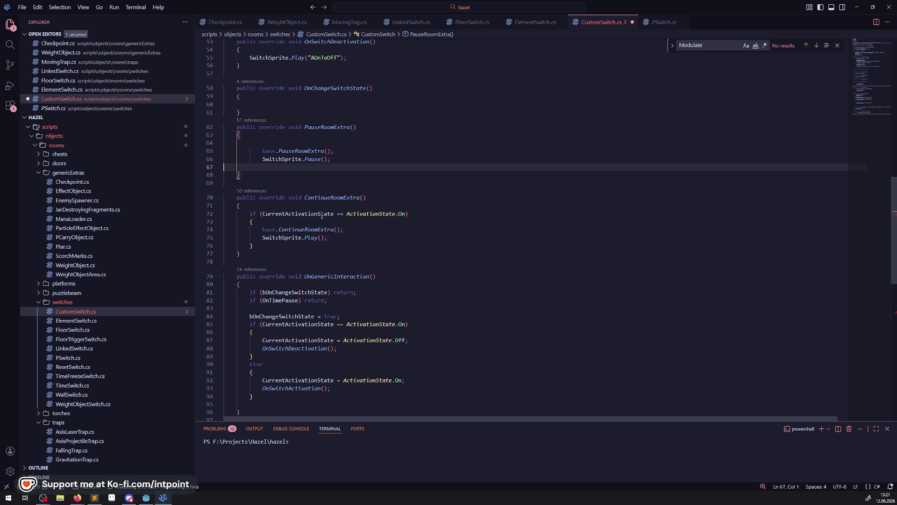
# Remove the ActivationState.On condition and its braces from ContinueRoomExtra
pyautogui.click(322, 216)
pyautogui.moveTo(224, 213); pyautogui.dragTo(255, 222)
pyautogui.press('BackSpace')
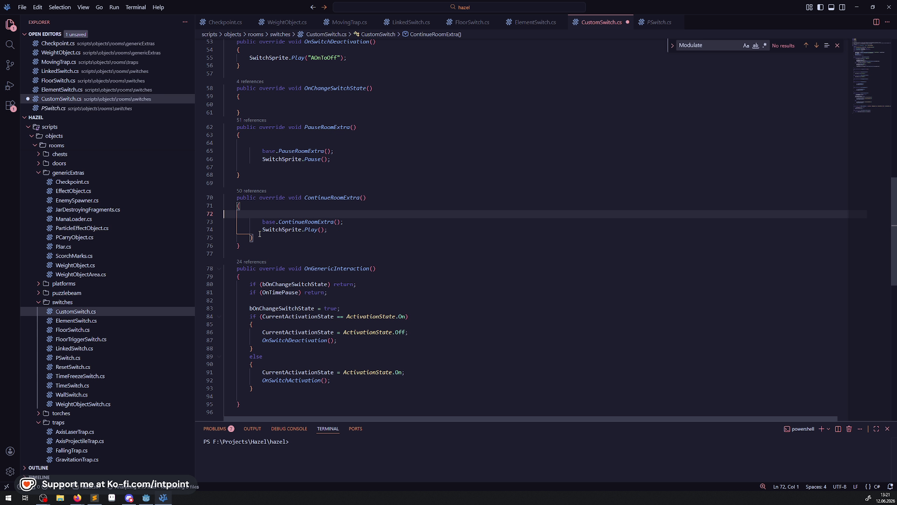
pyautogui.click(259, 238)
pyautogui.press('BackSpace')
pyautogui.press('BackSpace')
pyautogui.press('BackSpace')
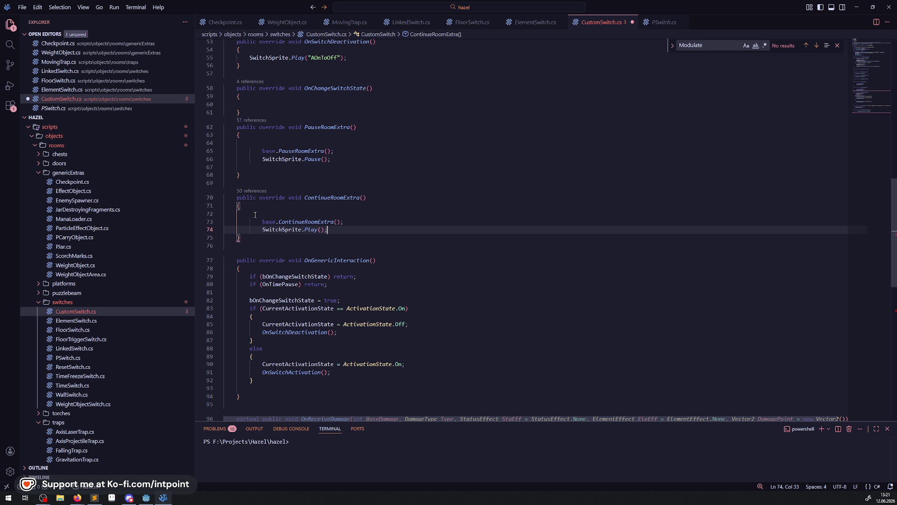
# Delete the leftover blank lines in both methods and save CustomSwitch.cs
pyautogui.click(255, 215)
pyautogui.press('BackSpace')
pyautogui.click(289, 167)
pyautogui.press('BackSpace')
pyautogui.press('Up')
pyautogui.press('Up')
pyautogui.press('BackSpace')
pyautogui.click(371, 168)
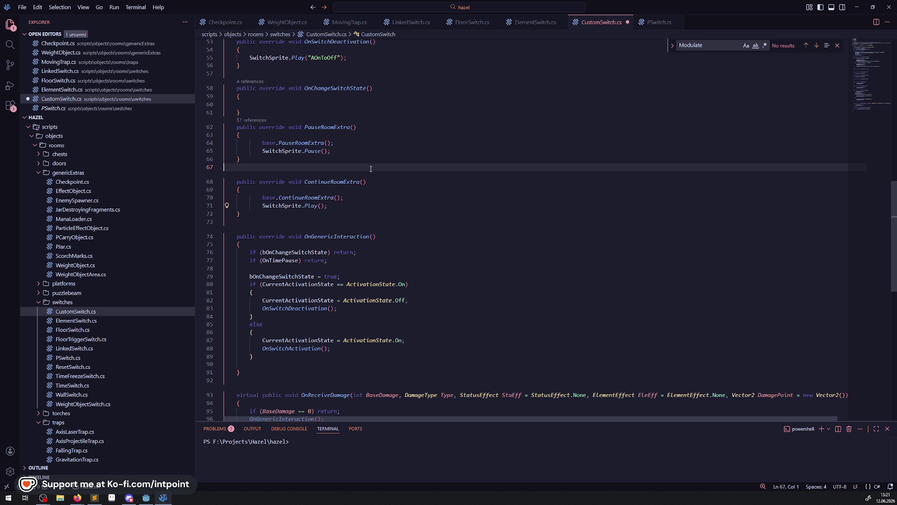
pyautogui.hotkey('ctrl', 's')
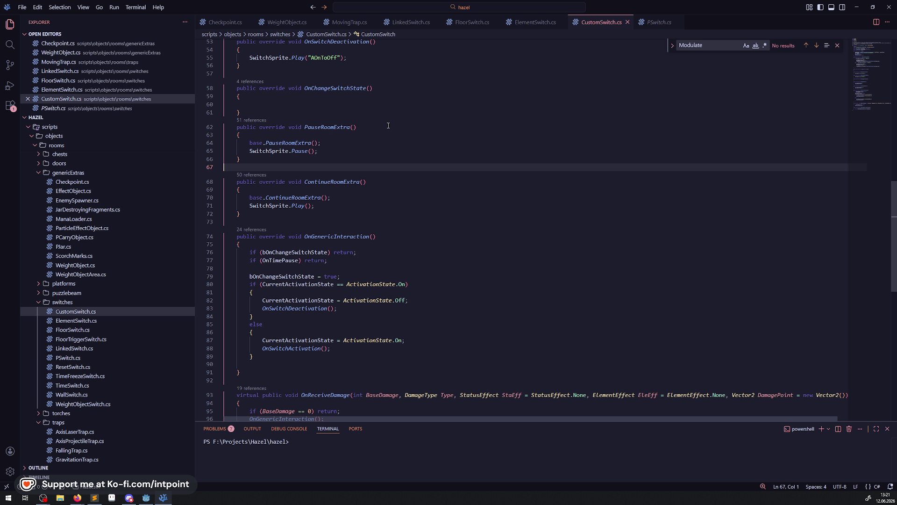
pyautogui.click(534, 24)
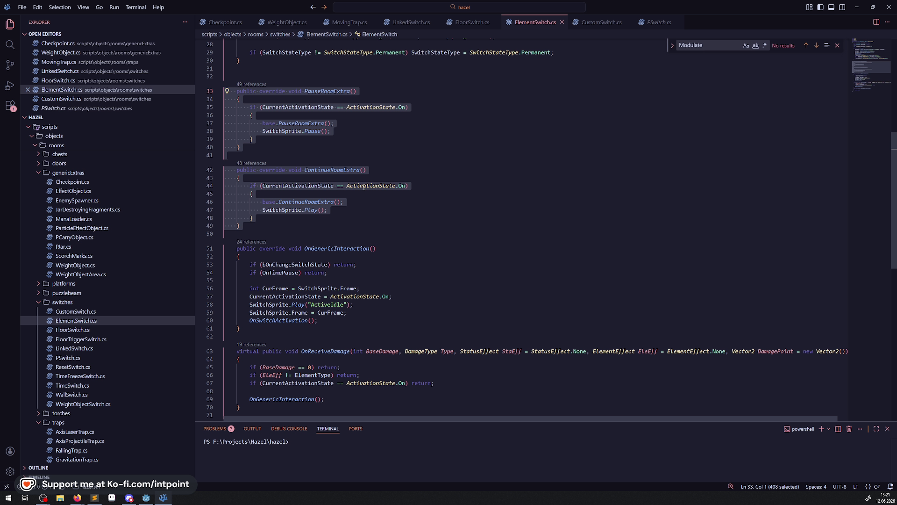
# In ElementSwitch.cs, remove ContinueRoomExtra's ActivationState.On condition and inner closing brace
pyautogui.click(253, 194)
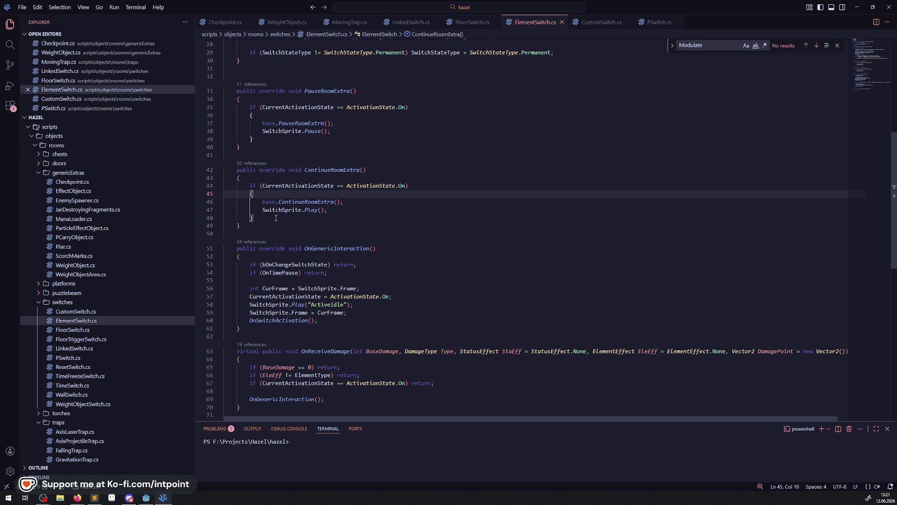
pyautogui.keyDown('shift'); pyautogui.click(243, 186); pyautogui.keyUp('shift')
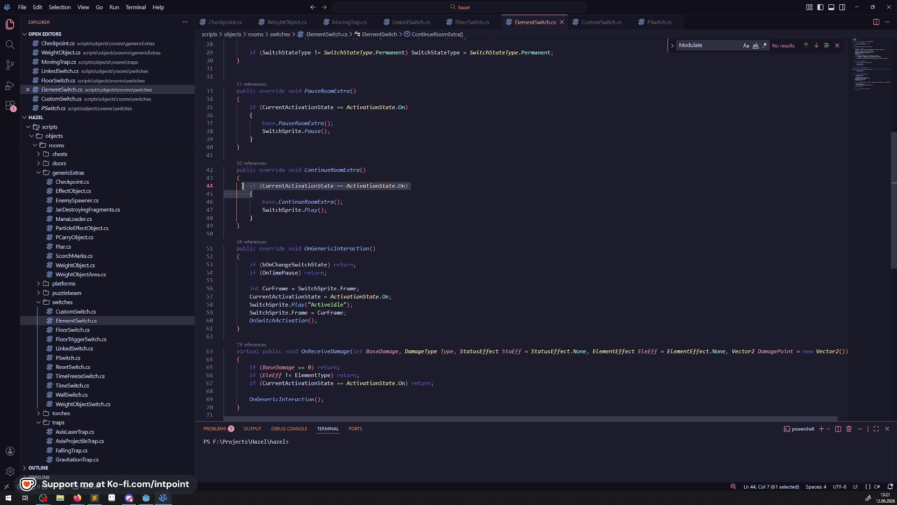
pyautogui.press('Delete')
pyautogui.click(253, 210)
pyautogui.press('BackSpace')
# Remove PauseRoomExtra's ActivationState.On condition, its braces and the empty line after SwitchSprite.Pause()
pyautogui.click(265, 141)
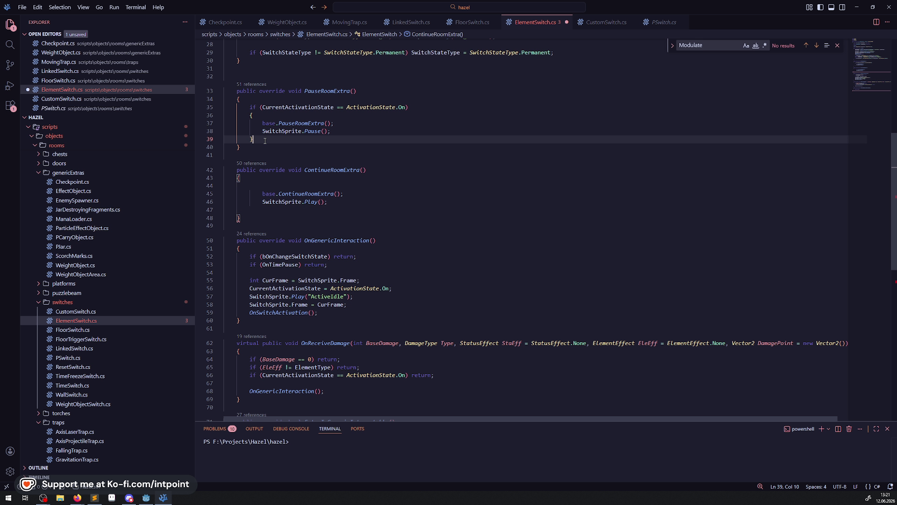
pyautogui.hotkey('shift', 'Left')
pyautogui.hotkey('shift', 'Left')
pyautogui.press('Delete')
pyautogui.click(253, 115)
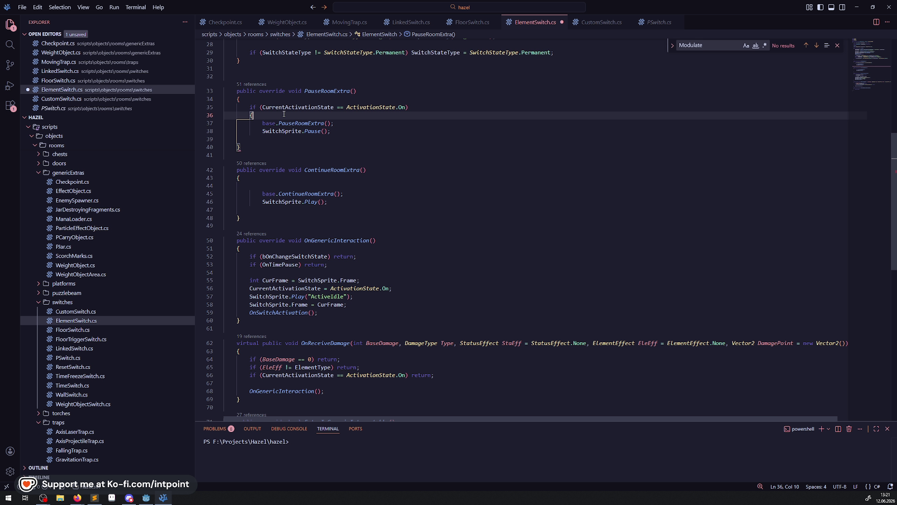
pyautogui.press('BackSpace')
pyautogui.hotkey('shift', 'Up')
pyautogui.hotkey('shift', 'Up')
pyautogui.press('Delete')
pyautogui.click(283, 121)
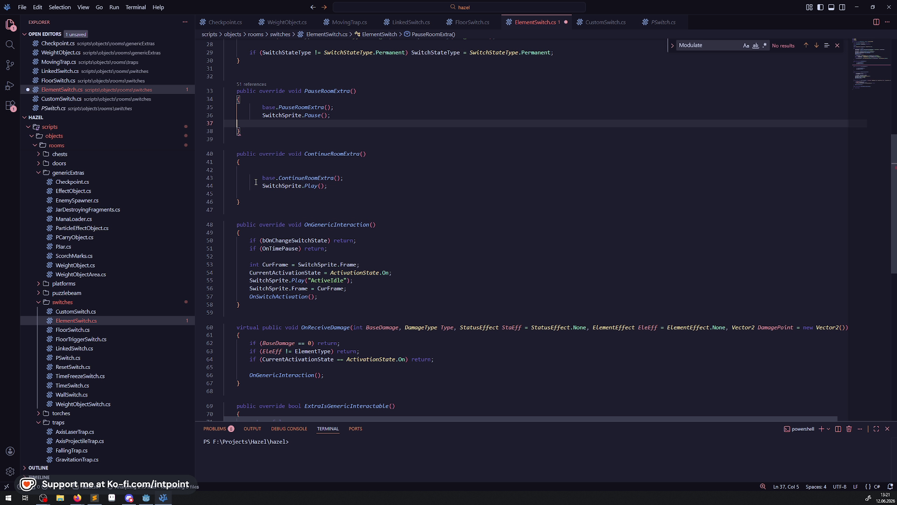
pyautogui.press('BackSpace')
# Delete the remaining blank lines in ContinueRoomExtra and save ElementSwitch.cs
pyautogui.moveTo(309, 114)
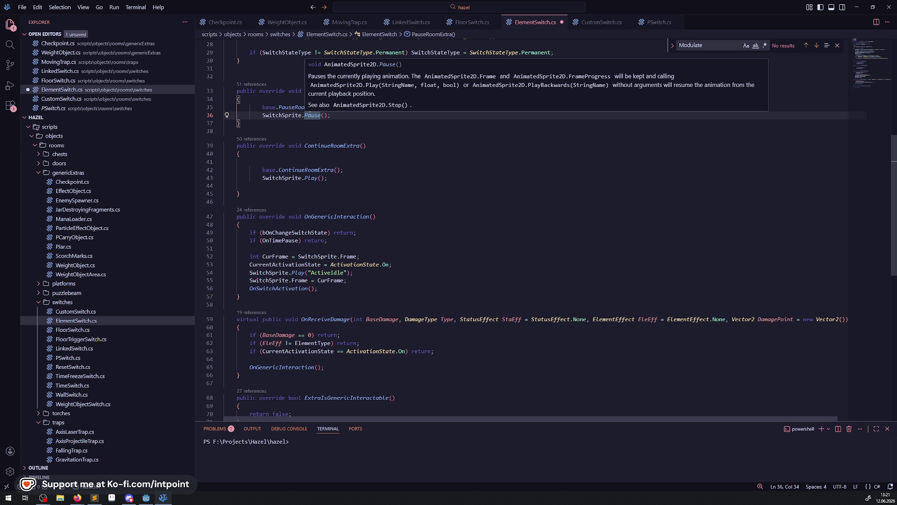
pyautogui.click(281, 193)
pyautogui.press('BackSpace')
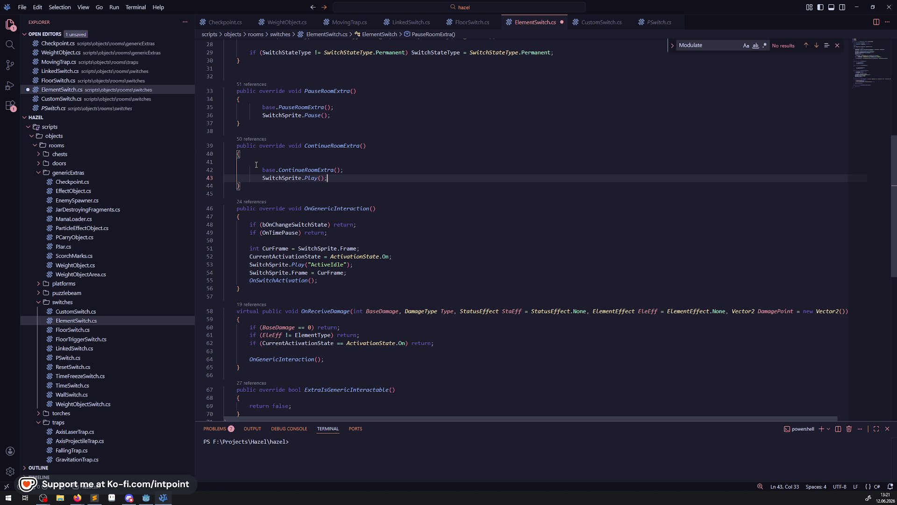
pyautogui.click(384, 165)
pyautogui.press('BackSpace')
pyautogui.press('BackSpace')
pyautogui.hotkey('ctrl', 's')
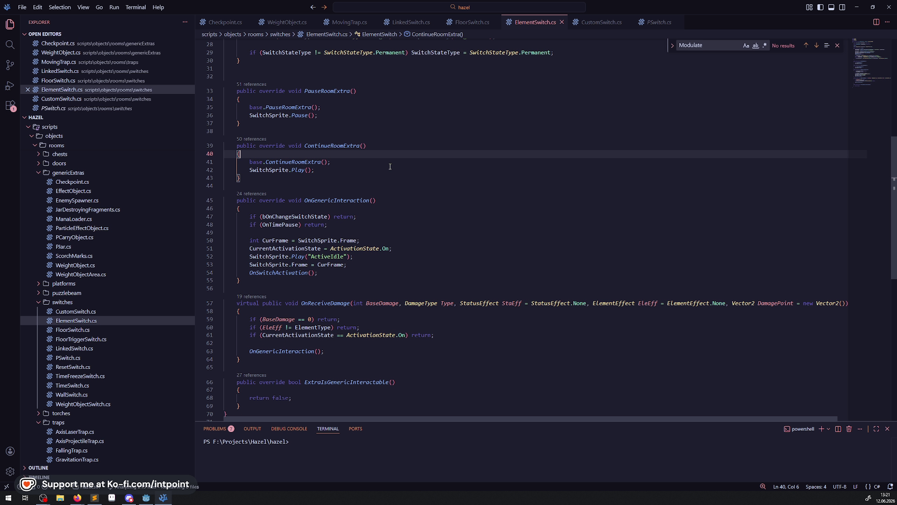
# Review CustomSwitch.cs, highlighting CustomSwitch occurrences and checking the AOnToOff and SetProcess(false) code
pyautogui.click(605, 24)
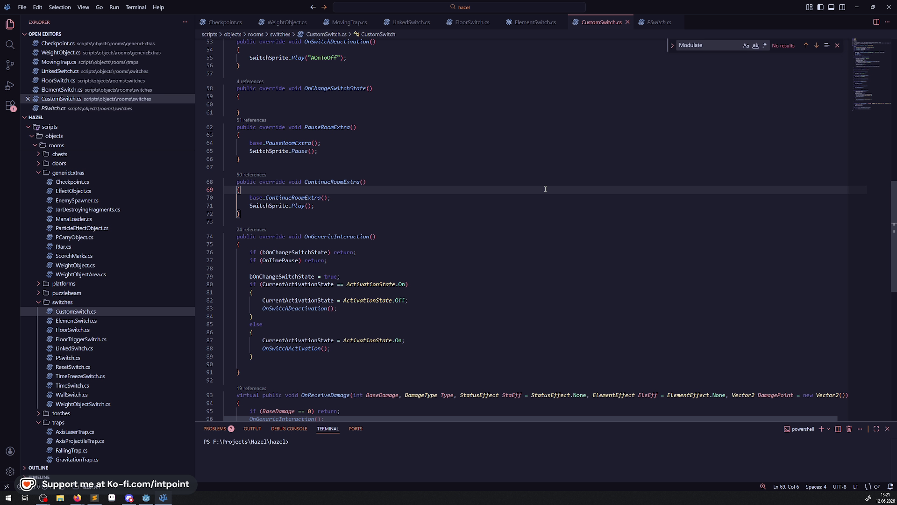
pyautogui.scroll(-4, 545, 189)
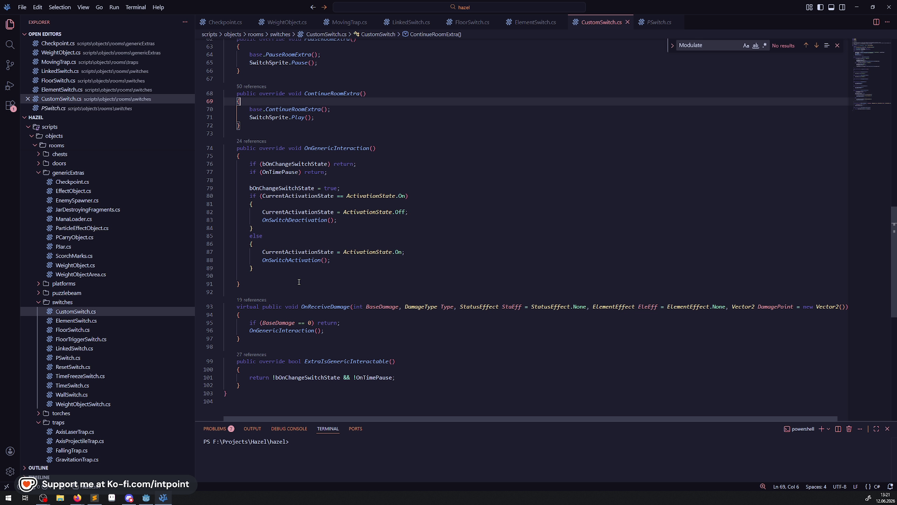
pyautogui.scroll(20, 303, 277)
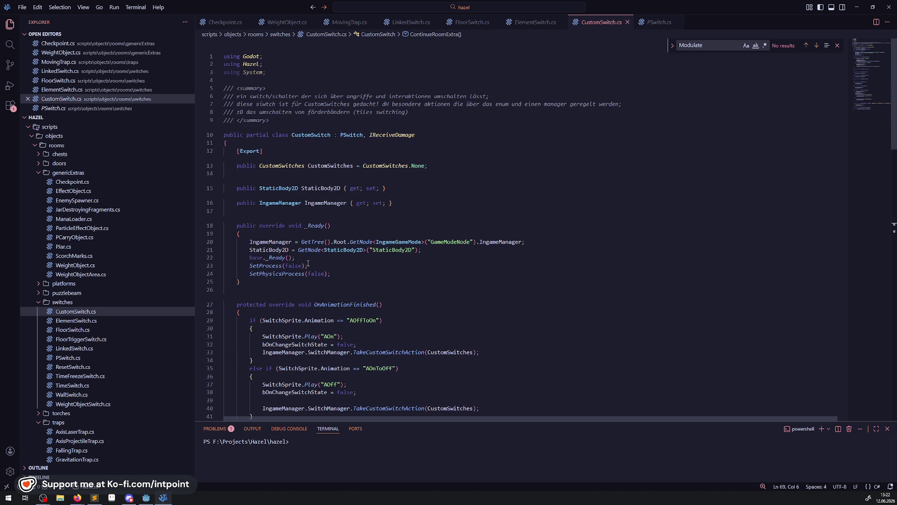
pyautogui.doubleClick(307, 134)
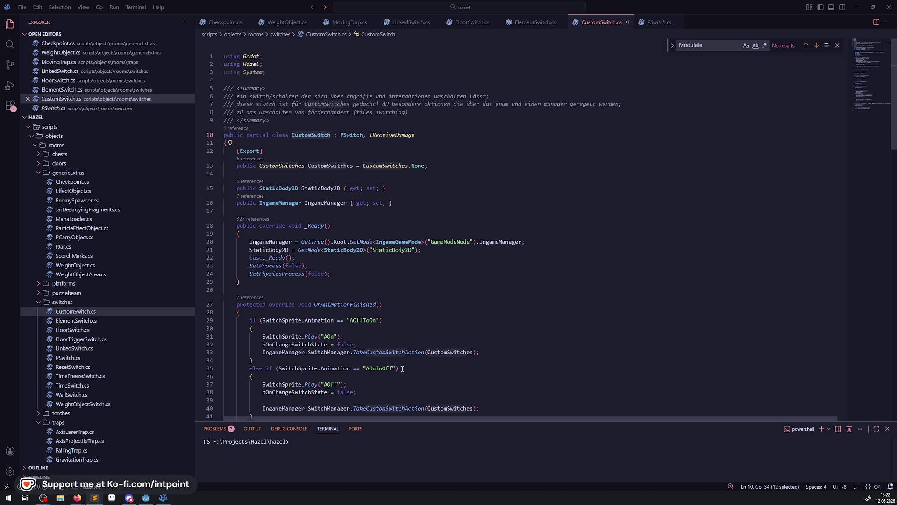
pyautogui.click(379, 368)
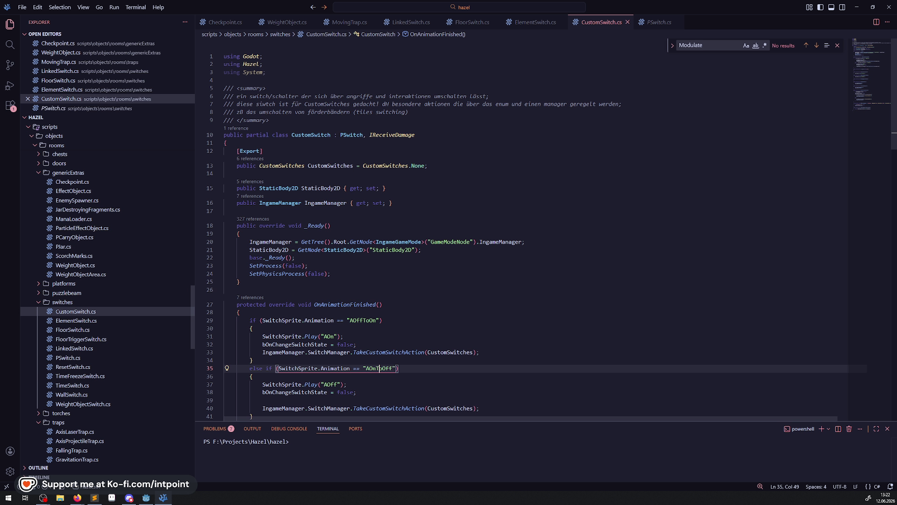
pyautogui.click(550, 265)
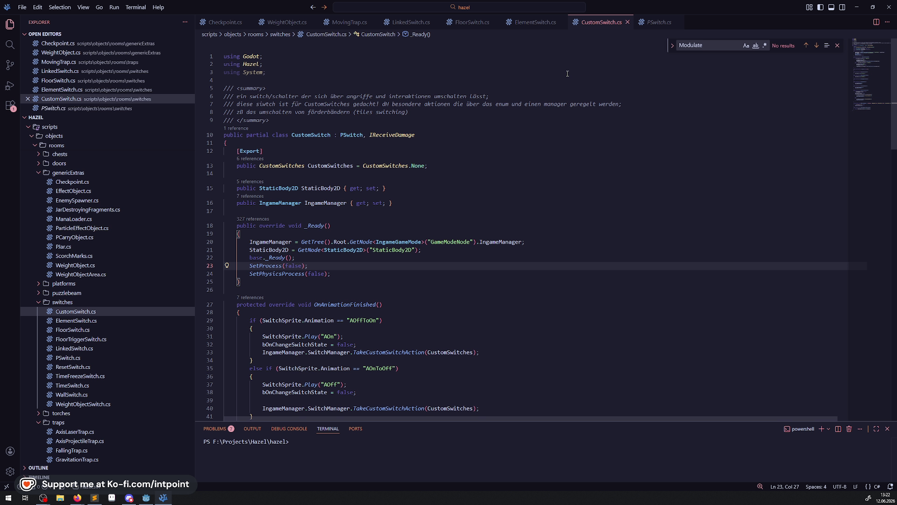
# Close the CustomSwitch, ElementSwitch, PSwitch, FloorSwitch, LinkedSwitch, MovingTrap, WeightObject and Checkpoint scripts
pyautogui.click(628, 22)
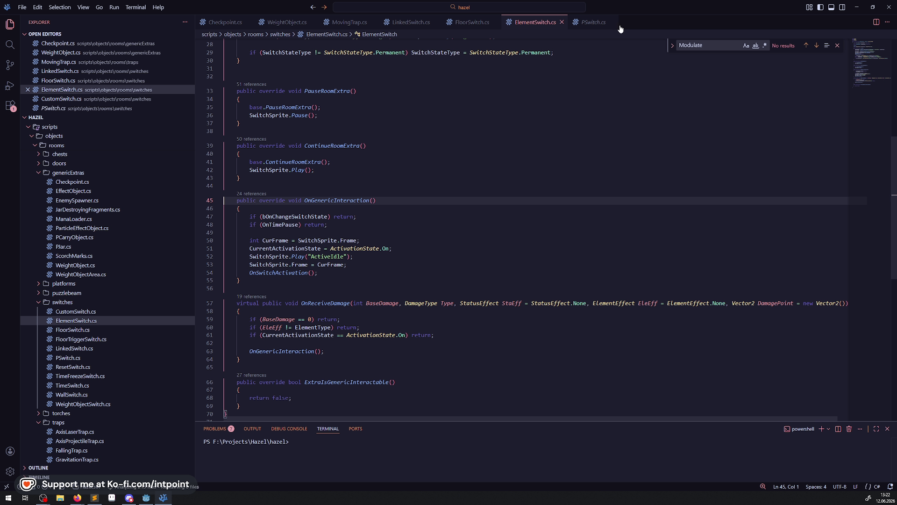
pyautogui.click(563, 22)
pyautogui.click(546, 22)
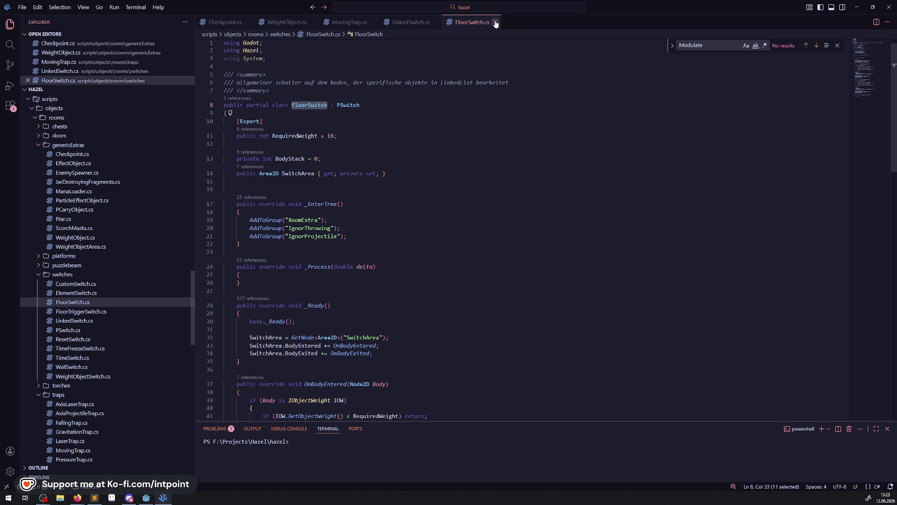
pyautogui.click(495, 22)
pyautogui.click(435, 22)
pyautogui.click(373, 22)
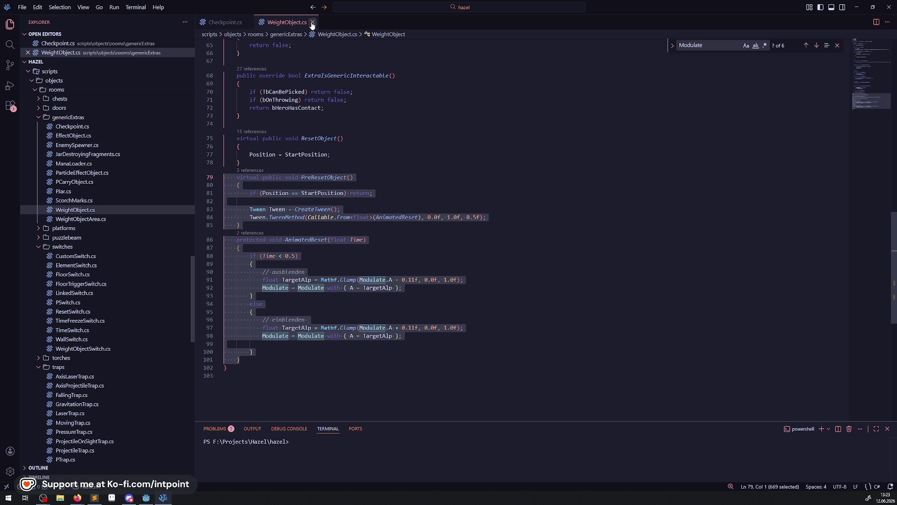
pyautogui.click(312, 22)
pyautogui.click(247, 22)
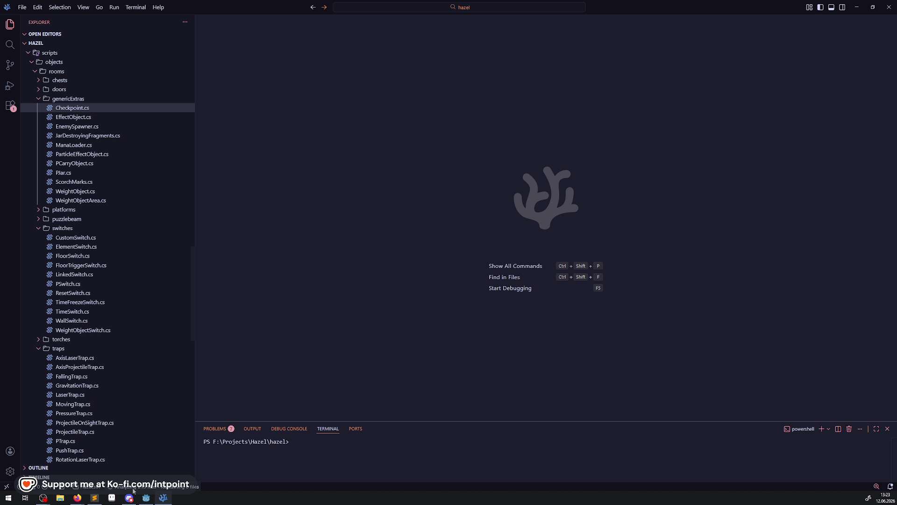
# In Godot, close the CustomSwitch through ResetAnimation scene tabs and zoom out on DebugRoom01
pyautogui.click(150, 500)
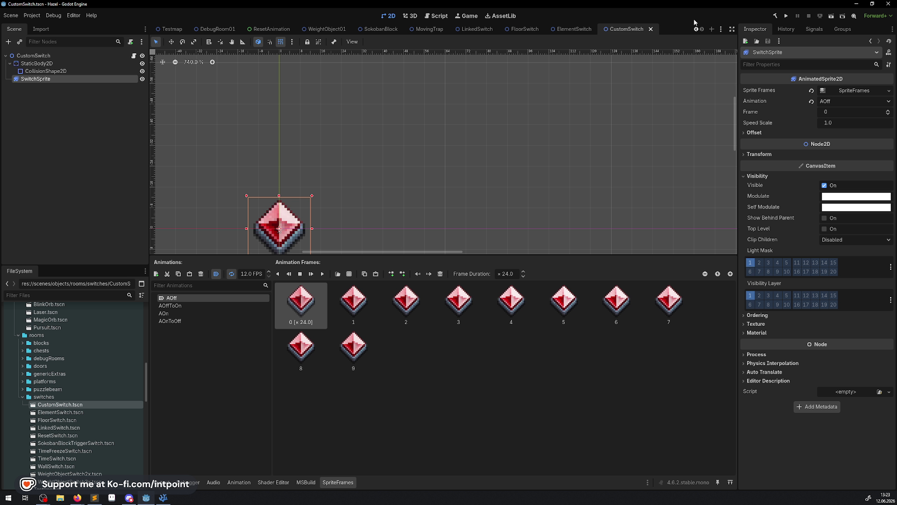
pyautogui.click(651, 30)
pyautogui.click(652, 29)
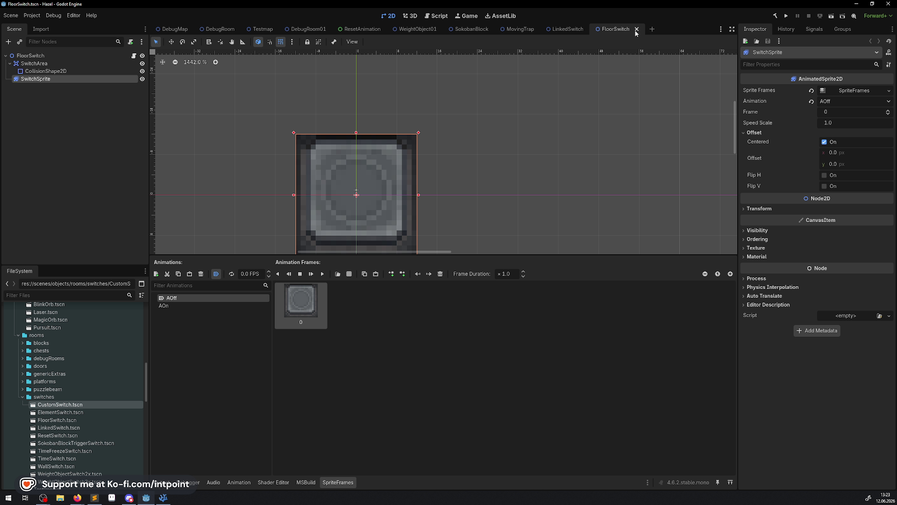
pyautogui.click(636, 29)
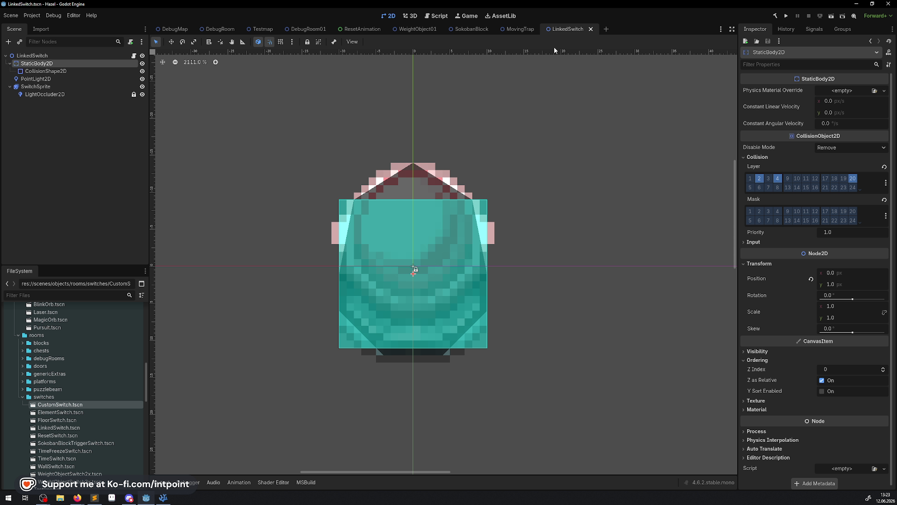
pyautogui.click(591, 30)
pyautogui.click(541, 29)
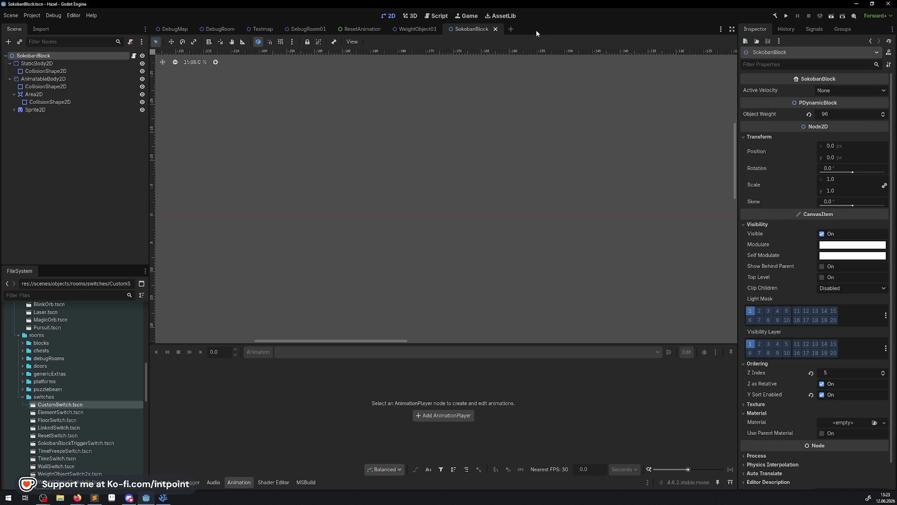
pyautogui.click(495, 29)
pyautogui.click(444, 29)
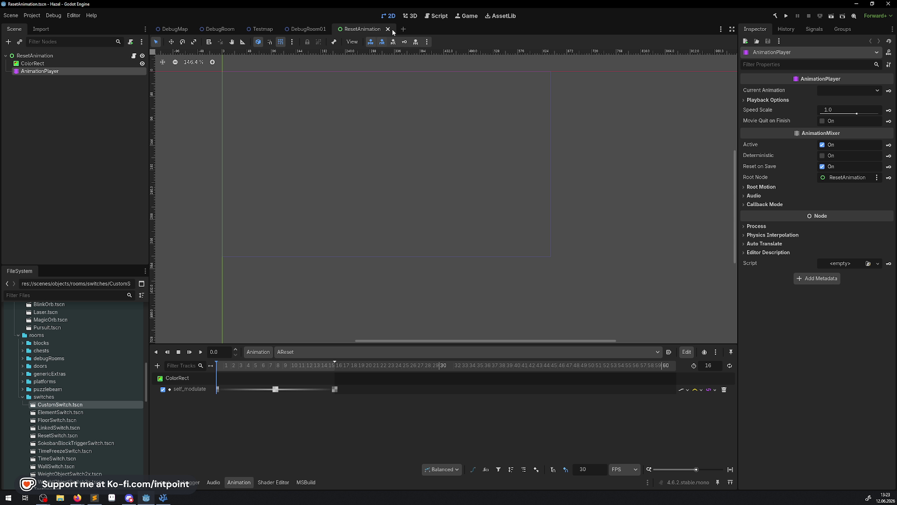
pyautogui.click(388, 29)
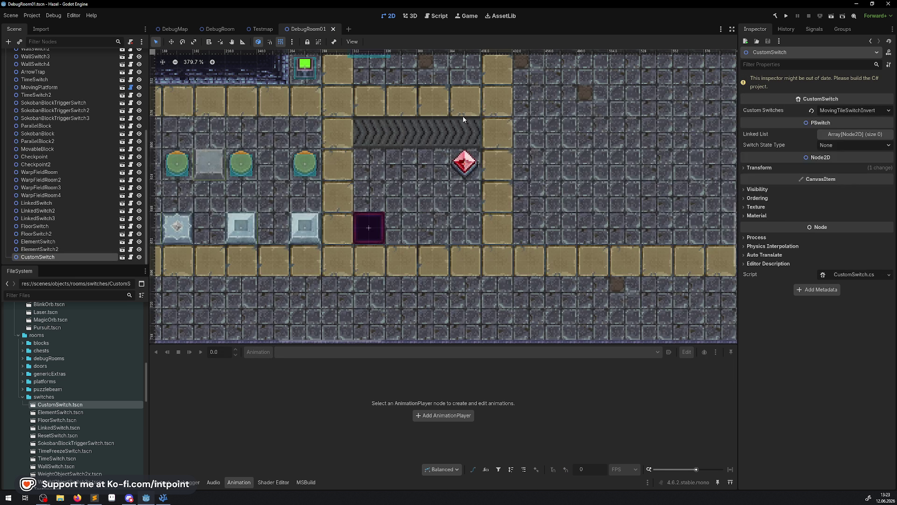
pyautogui.scroll(-3, 412, 179)
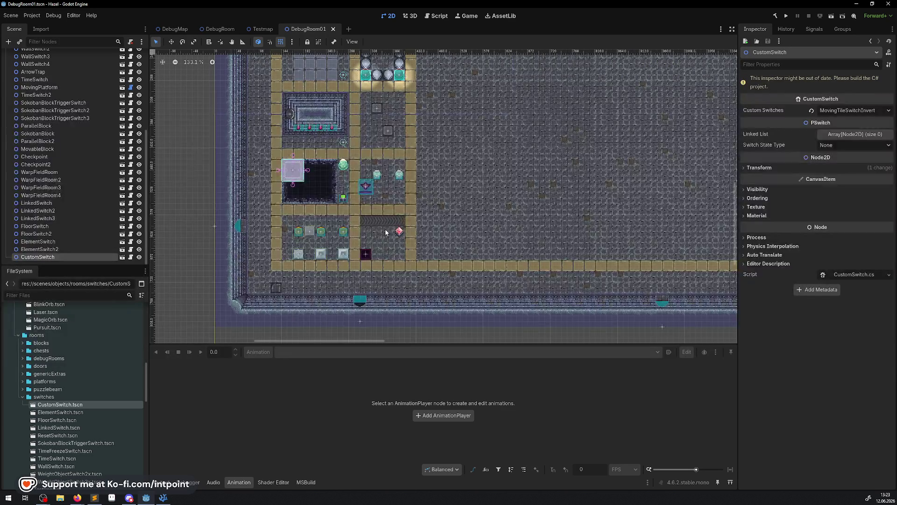
pyautogui.scroll(-2, 316, 111)
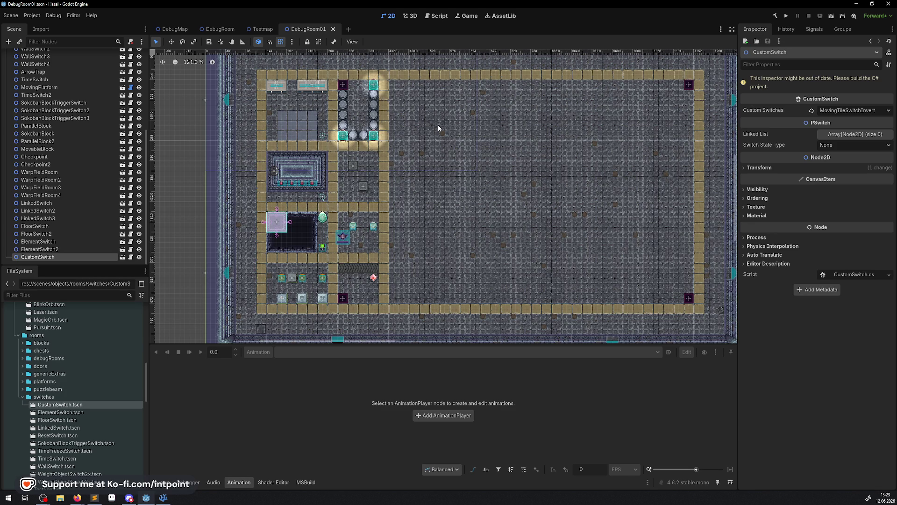
# Build the C# project, then run it to playtest DebugRoom01
pyautogui.click(776, 16)
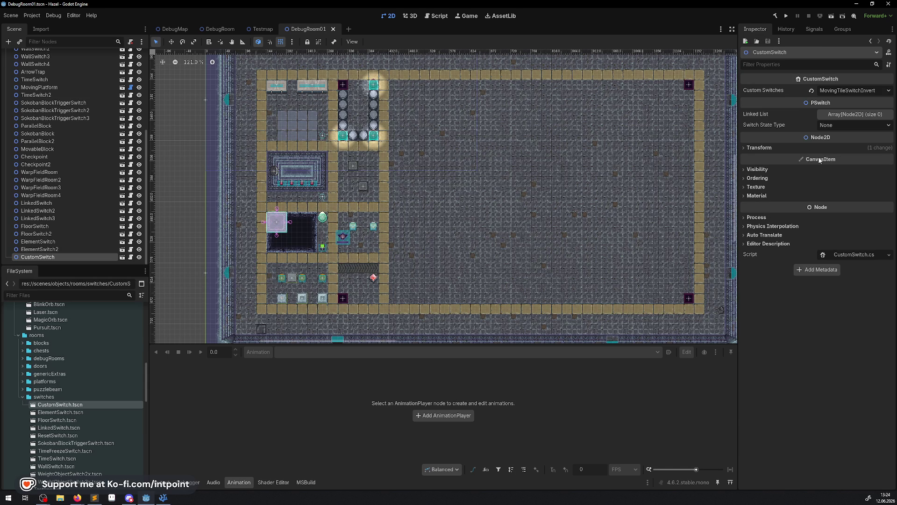
pyautogui.click(787, 16)
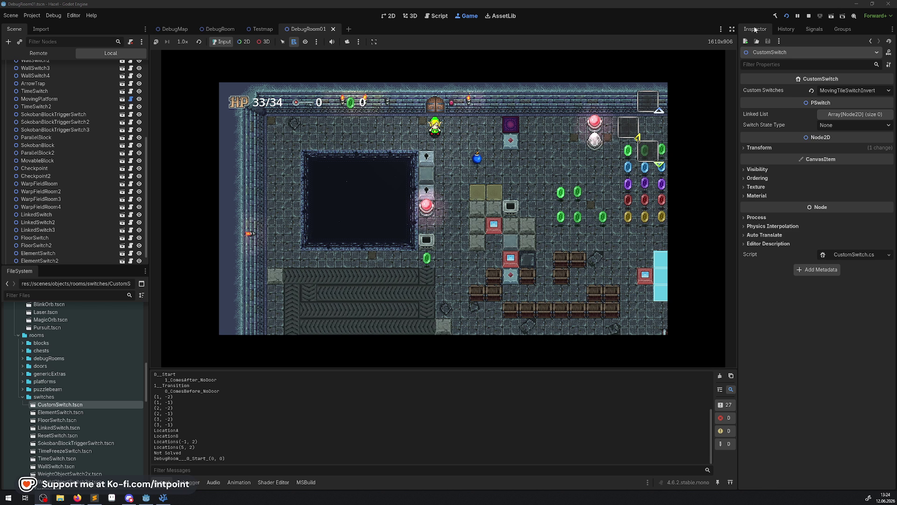
# In distraction-free mode, collect rupees through the gem grid and toggle the crystal switch
pyautogui.click(732, 29)
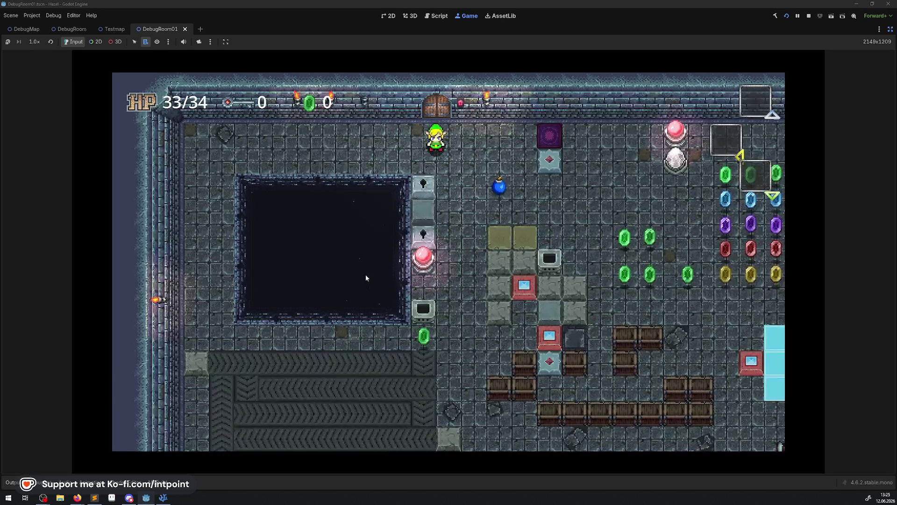
pyautogui.press('Right')
pyautogui.press('Down')
pyautogui.press('Right')
pyautogui.press('Up')
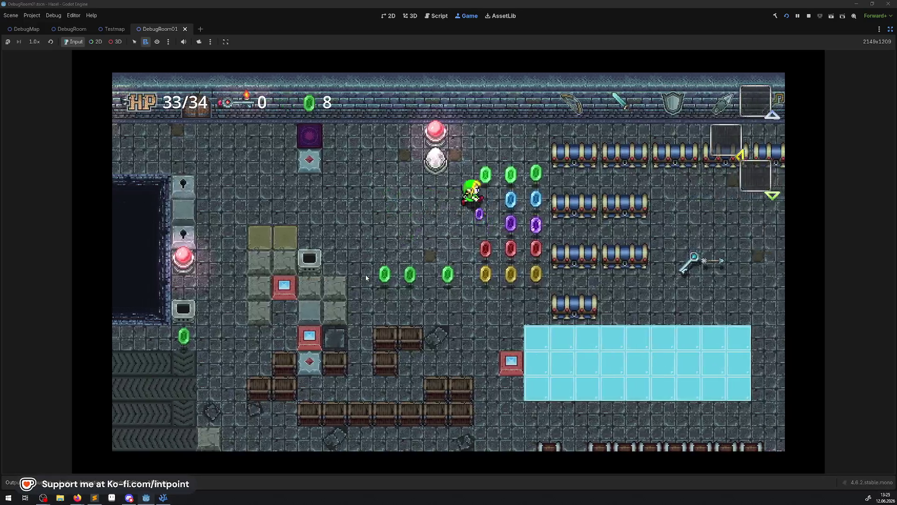
pyautogui.press('Left')
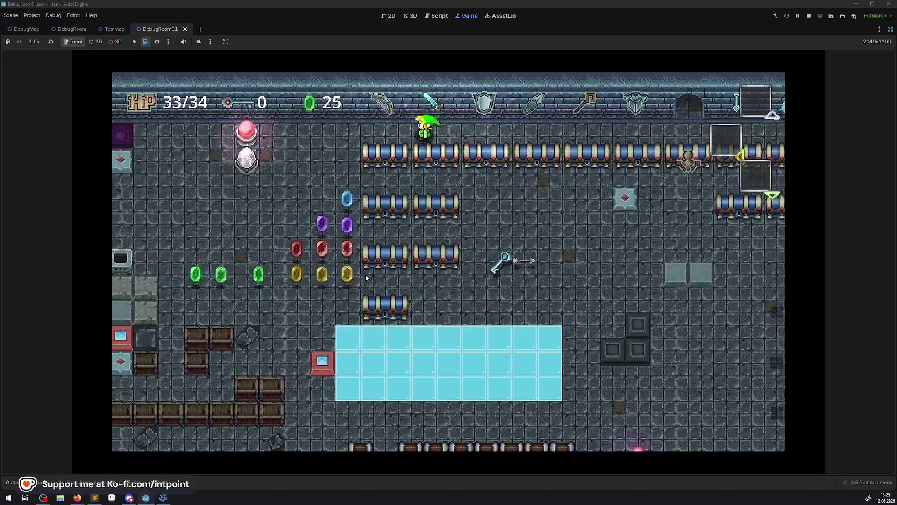
pyautogui.press('Right')
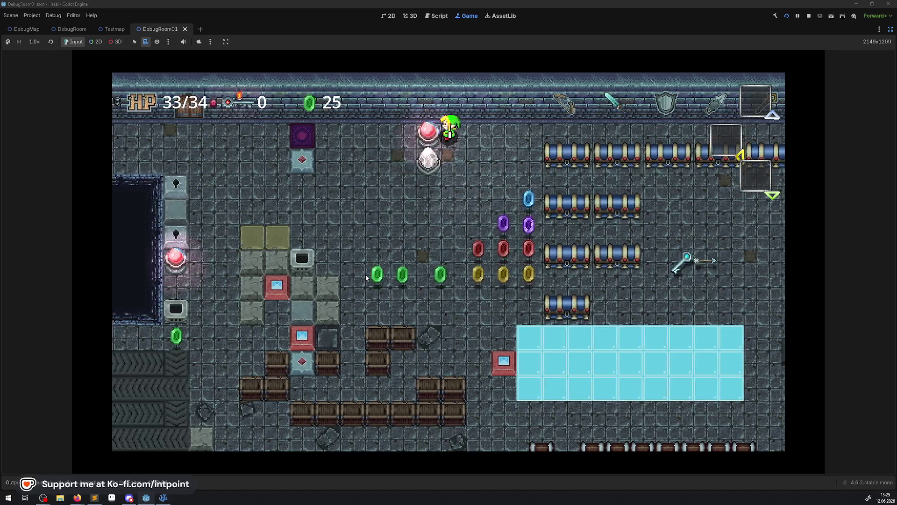
# Walk through the switch pillar rooms past the pit and trigger the red pillar switch
pyautogui.press('Right')
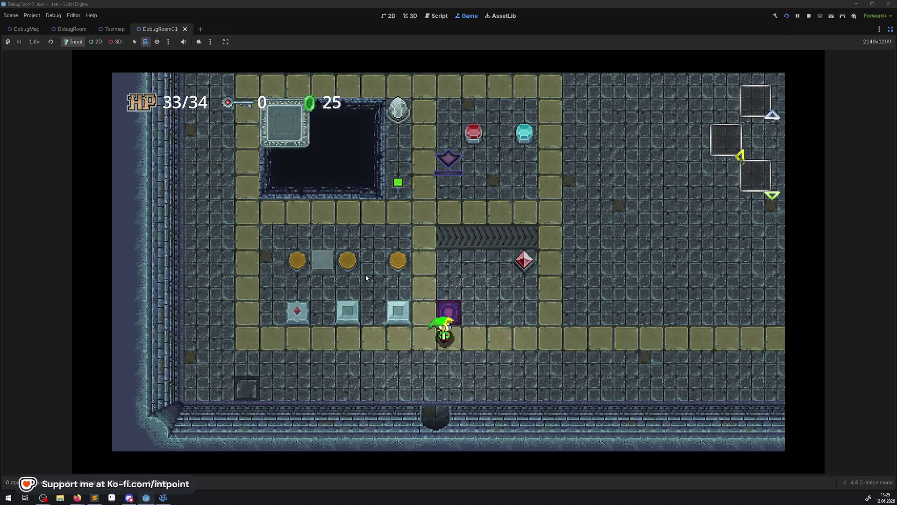
pyautogui.press('Up')
pyautogui.press('Up')
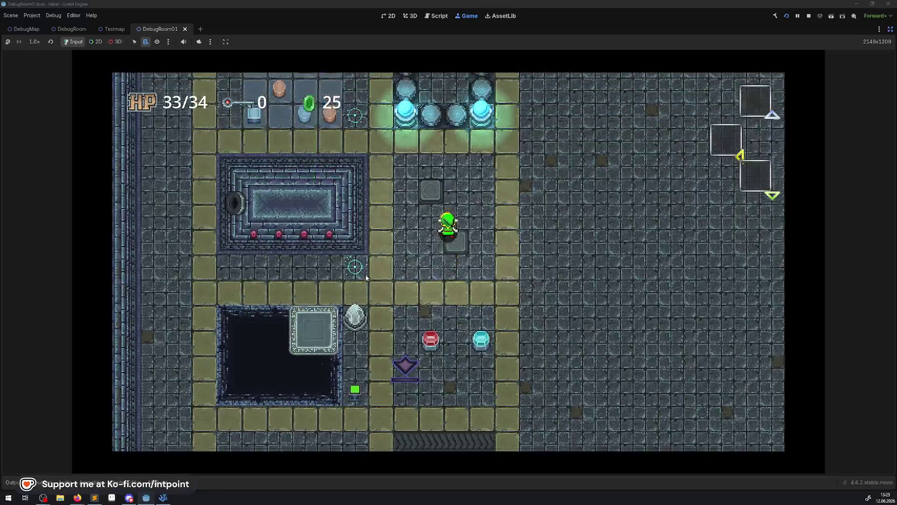
pyautogui.press('Left')
pyautogui.press('Up')
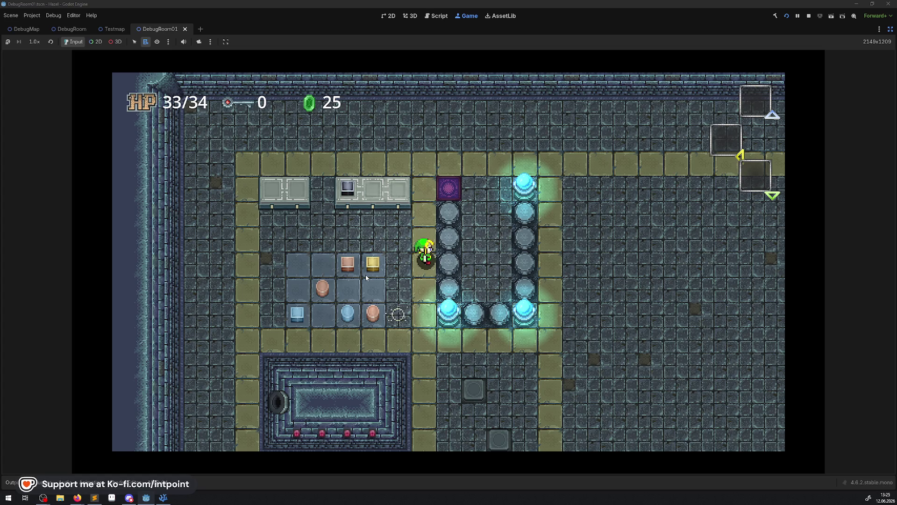
pyautogui.press('Down')
pyautogui.press('Down')
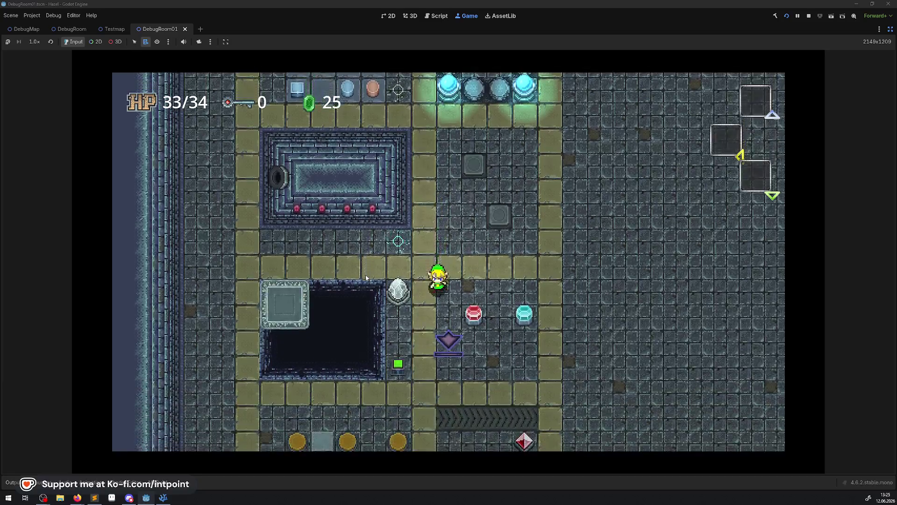
pyautogui.press('Up')
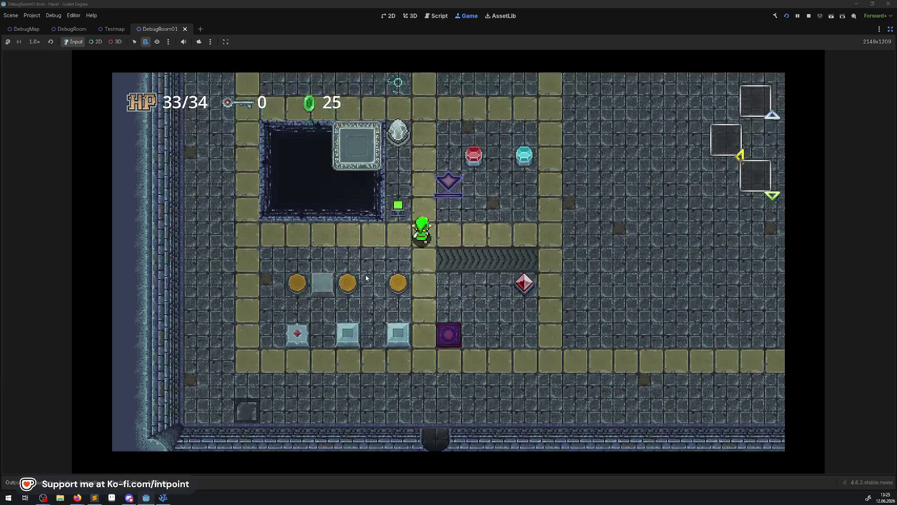
pyautogui.press('Left')
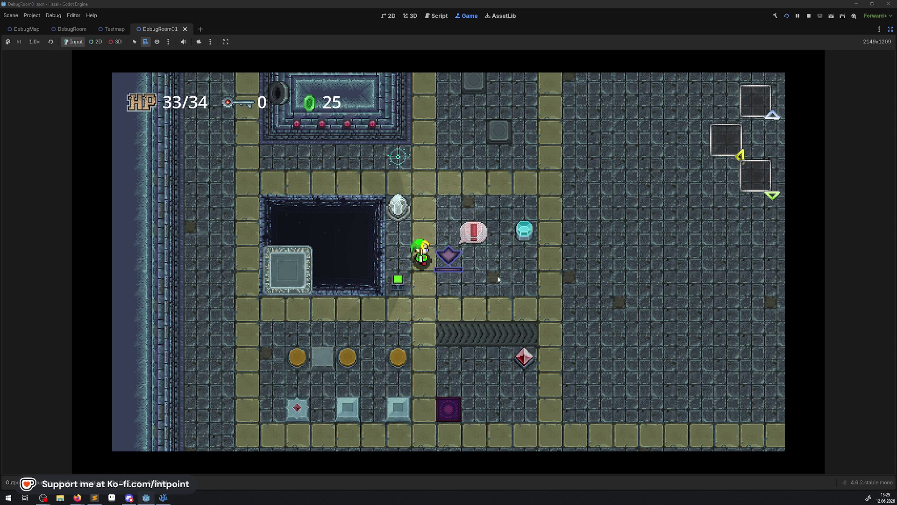
# Stop the running playtest and restore the editor docks
pyautogui.click(809, 16)
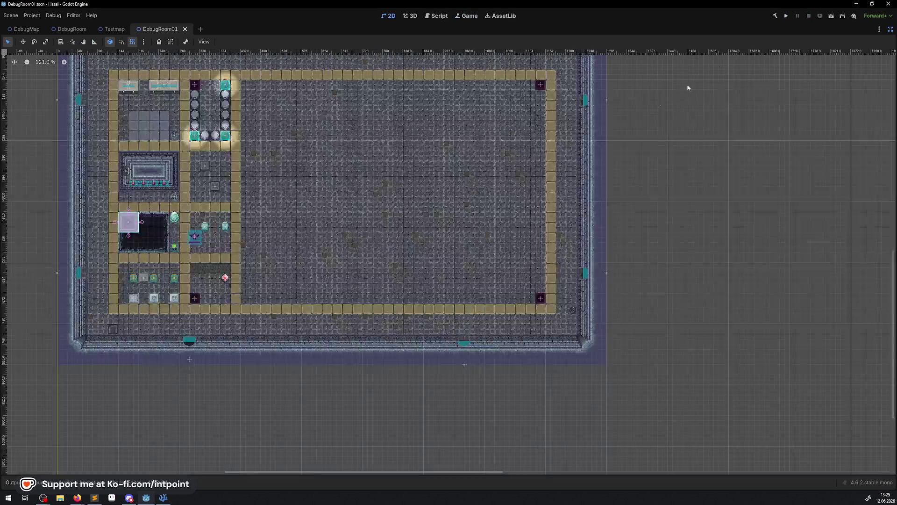
pyautogui.scroll(1, 219, 210)
pyautogui.scroll(1, 374, 136)
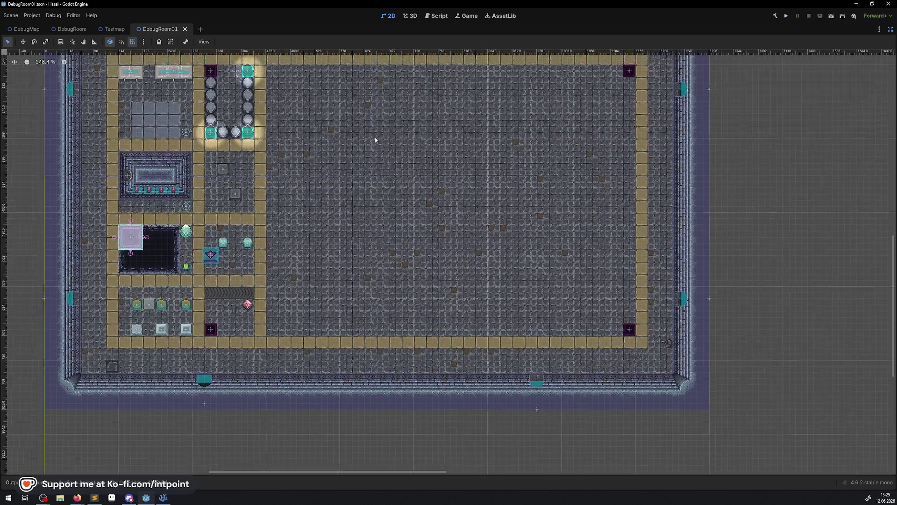
pyautogui.click(891, 30)
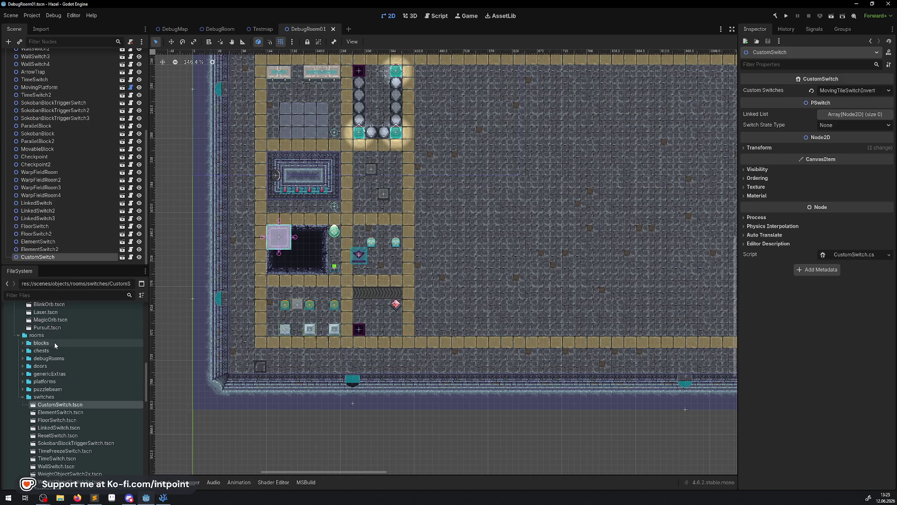
# On the TileMapLayer, paint a new row of yellow floor tiles with the line tool
pyautogui.scroll(5, 77, 52)
pyautogui.click(36, 63)
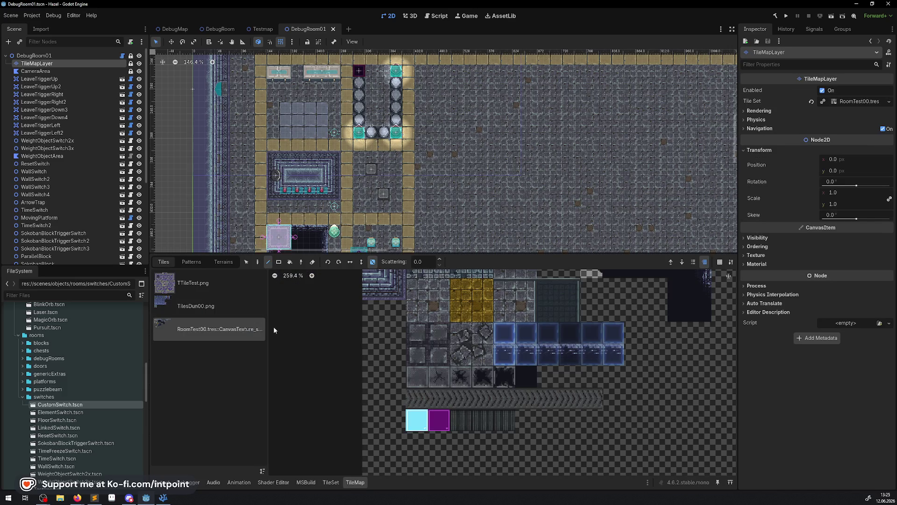
pyautogui.scroll(5, 432, 327)
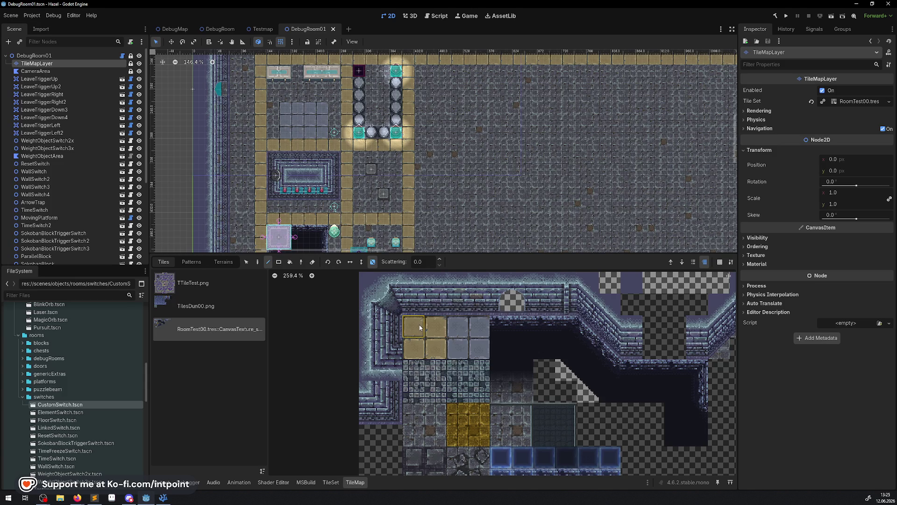
pyautogui.moveTo(420, 327); pyautogui.dragTo(436, 348)
pyautogui.moveTo(430, 166)
pyautogui.mouseDown()
pyautogui.moveTo(353, 142)
pyautogui.moveTo(357, 121)
pyautogui.moveTo(357, 208)
pyautogui.moveTo(357, 195)
pyautogui.moveTo(334, 196)
pyautogui.mouseUp()
# Move ResetSwitch and TimeSwitch2 into the narrow corridor
pyautogui.hscroll(2, 346, 178)
pyautogui.scroll(-1, 345, 178)
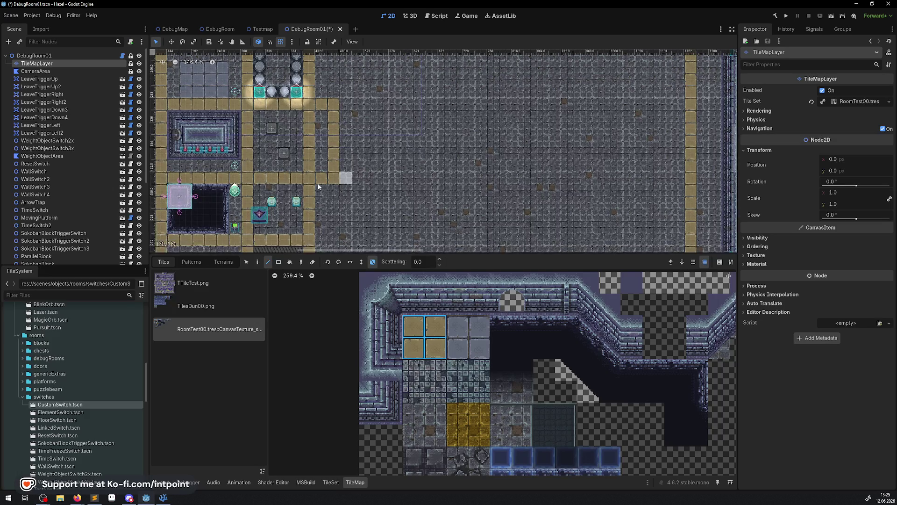
pyautogui.click(35, 164)
pyautogui.moveTo(204, 259)
pyautogui.mouseDown()
pyautogui.moveTo(327, 127)
pyautogui.moveTo(321, 115)
pyautogui.mouseUp()
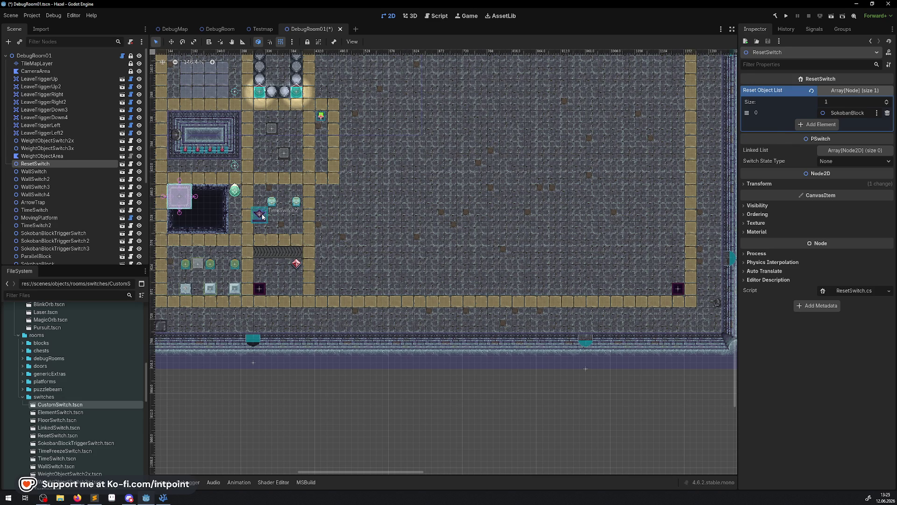
pyautogui.moveTo(260, 214); pyautogui.dragTo(310, 168)
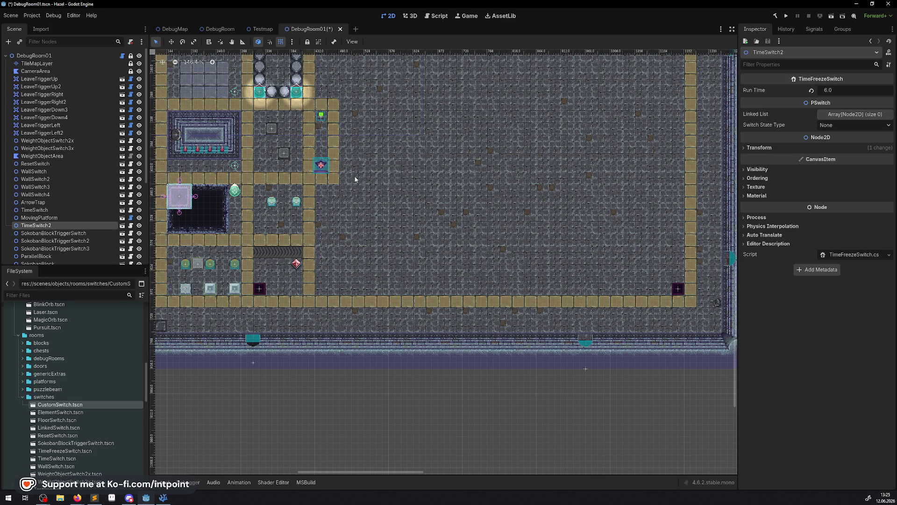
# Save DebugRoom01 and collapse the switches folder
pyautogui.hotkey('ctrl', 's')
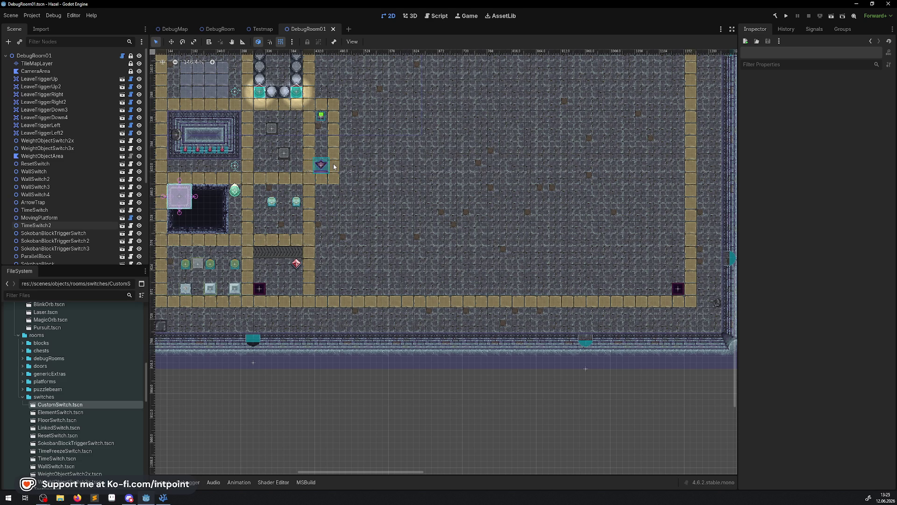
pyautogui.moveTo(339, 130); pyautogui.dragTo(356, 192)
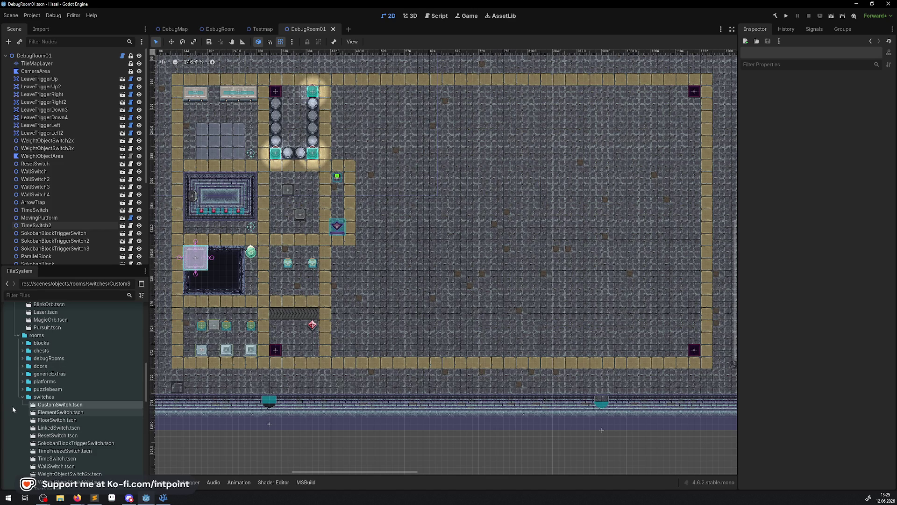
pyautogui.click(22, 397)
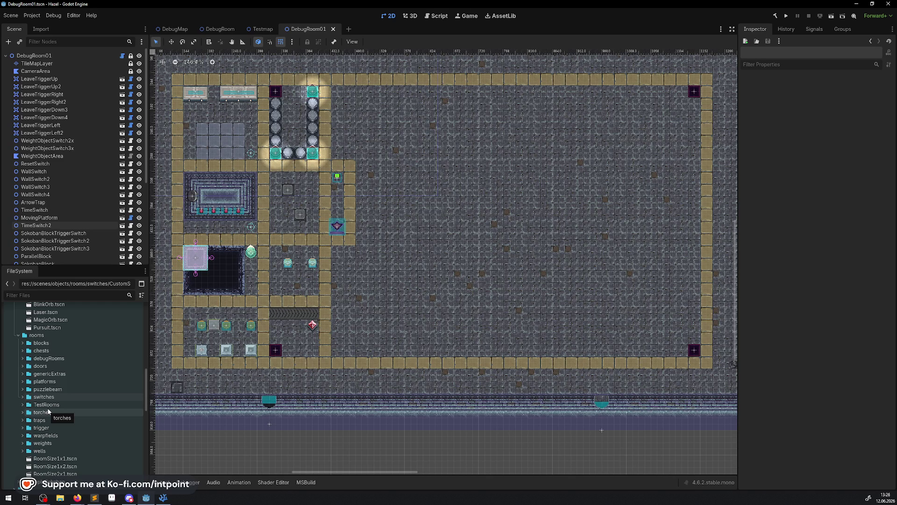
# Switch to VS Code and back, then run the game with F5
pyautogui.click(165, 498)
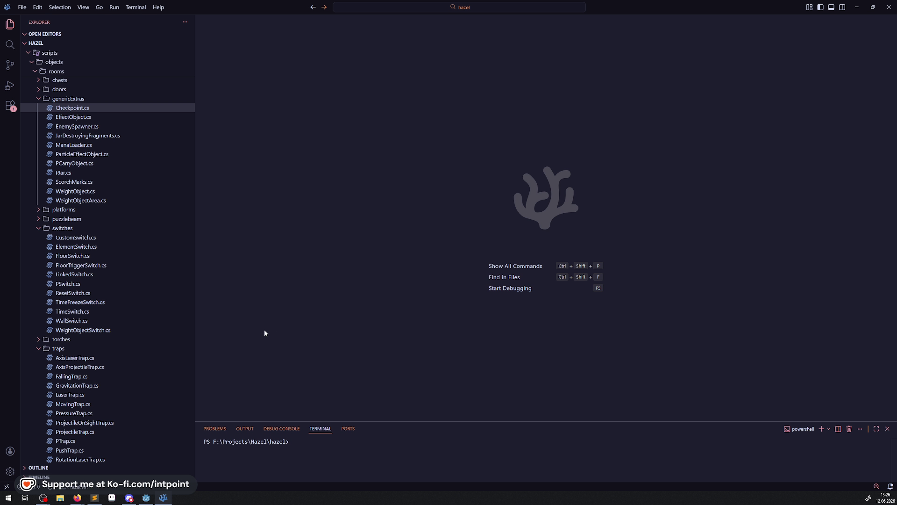
pyautogui.click(146, 498)
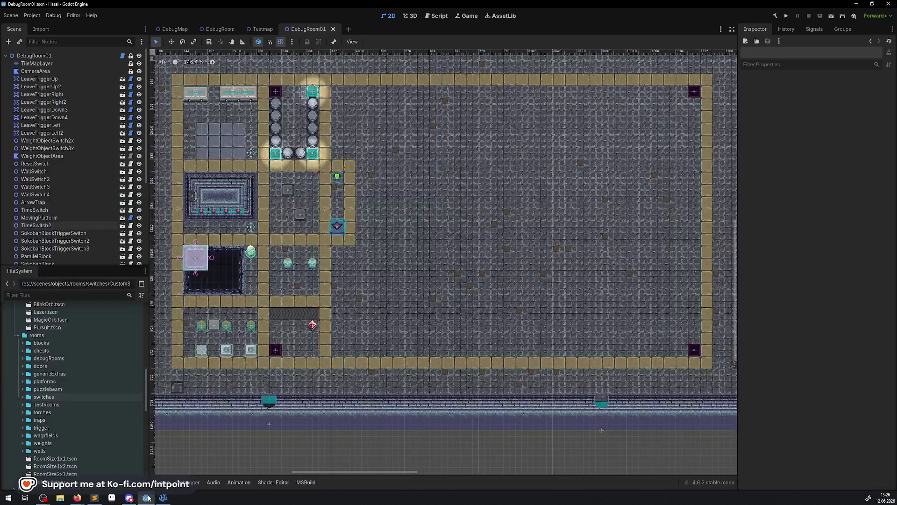
pyautogui.press('F5')
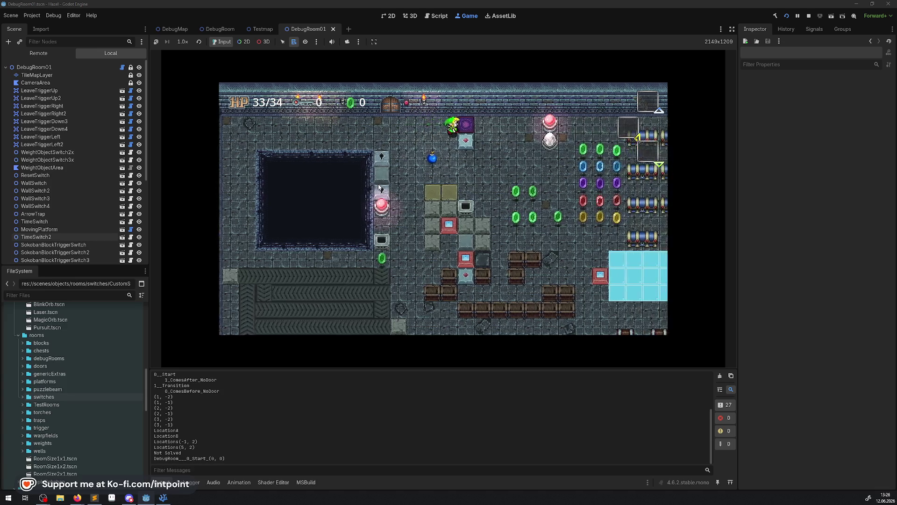
# Walk the player through the top and bottom doors, then show the Remote scene tree
pyautogui.press('Down')
pyautogui.press('Right')
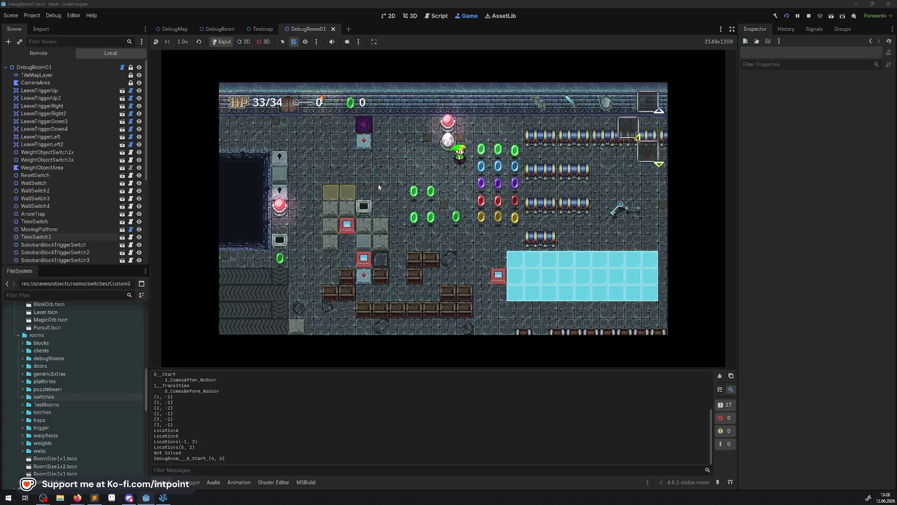
pyautogui.press('Up')
pyautogui.press('Right')
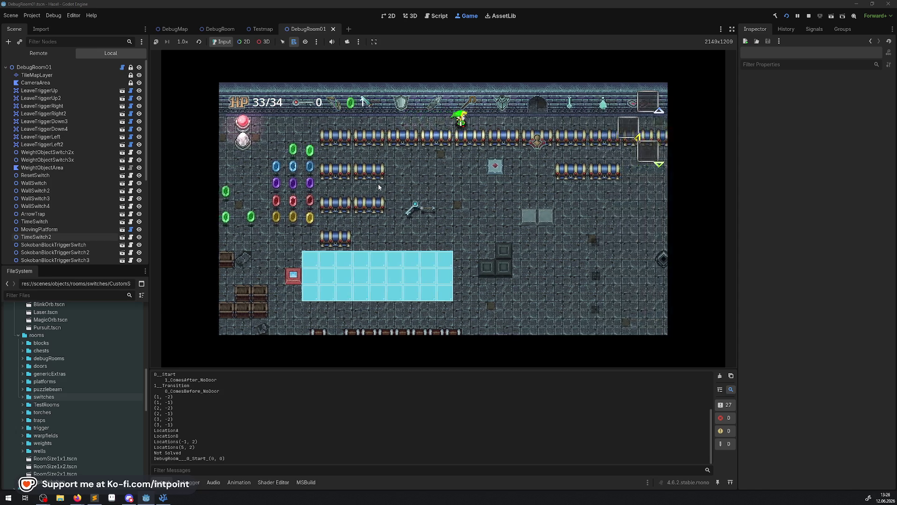
pyautogui.press('Up')
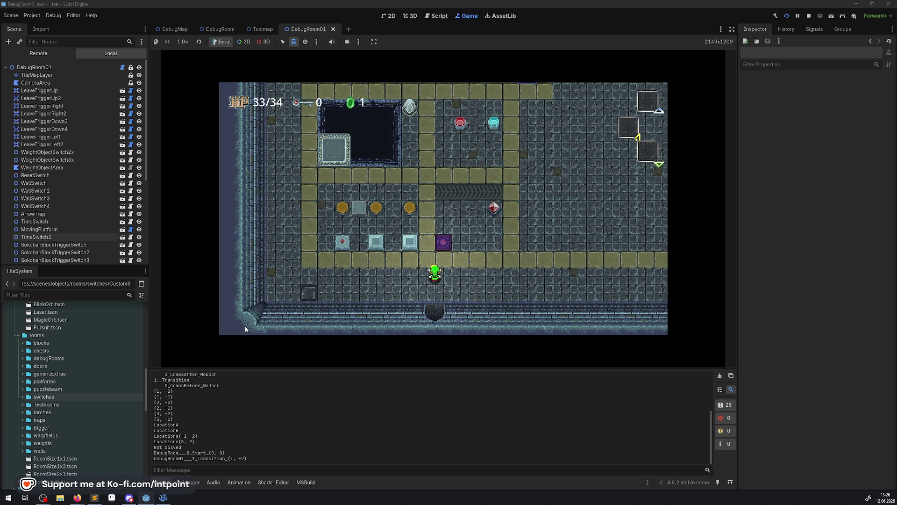
pyautogui.press('Down')
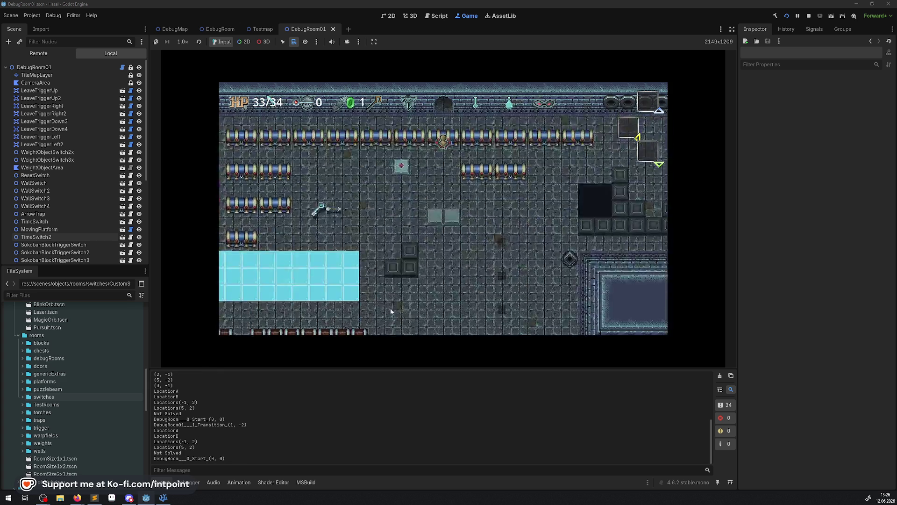
pyautogui.click(38, 53)
# Expand GameModeNode, IngameManager, FloorManager, Floor_0 and DebugRoom01, and inspect DebugRoom01
pyautogui.click(10, 82)
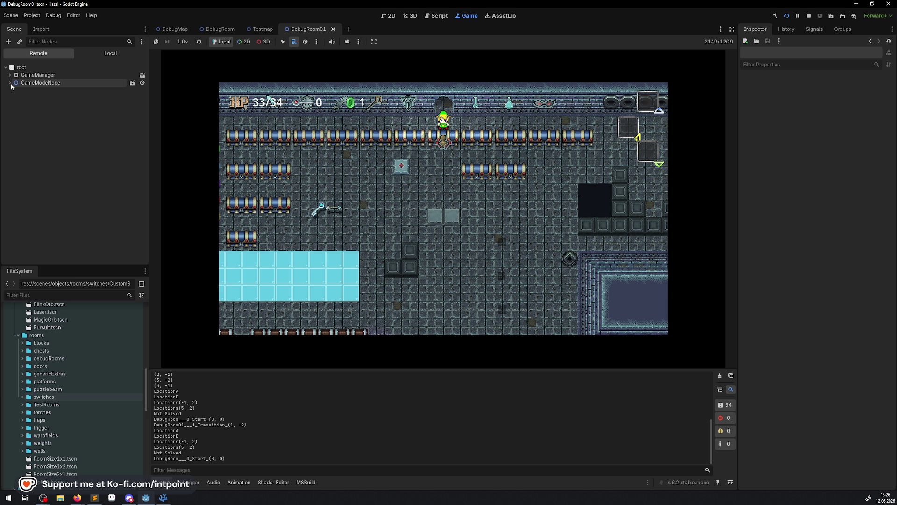
pyautogui.click(14, 98)
pyautogui.click(18, 113)
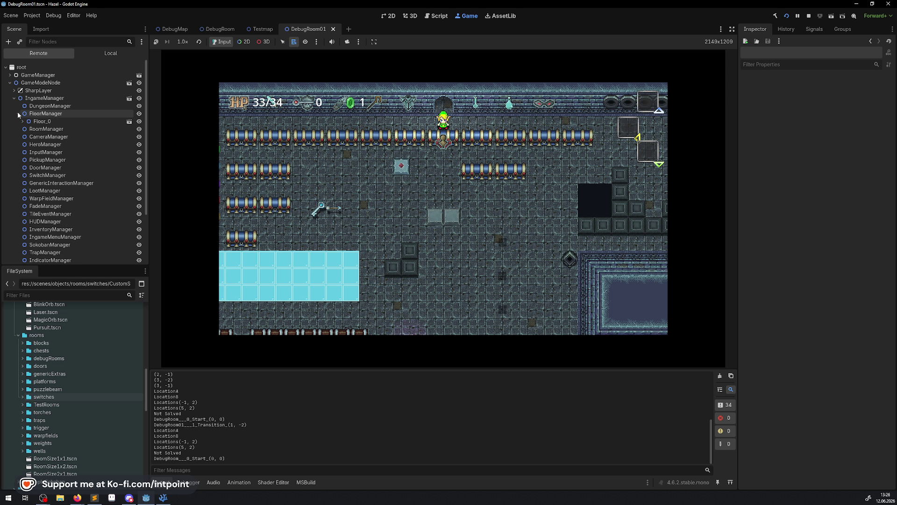
pyautogui.click(22, 121)
pyautogui.click(26, 137)
pyautogui.click(60, 136)
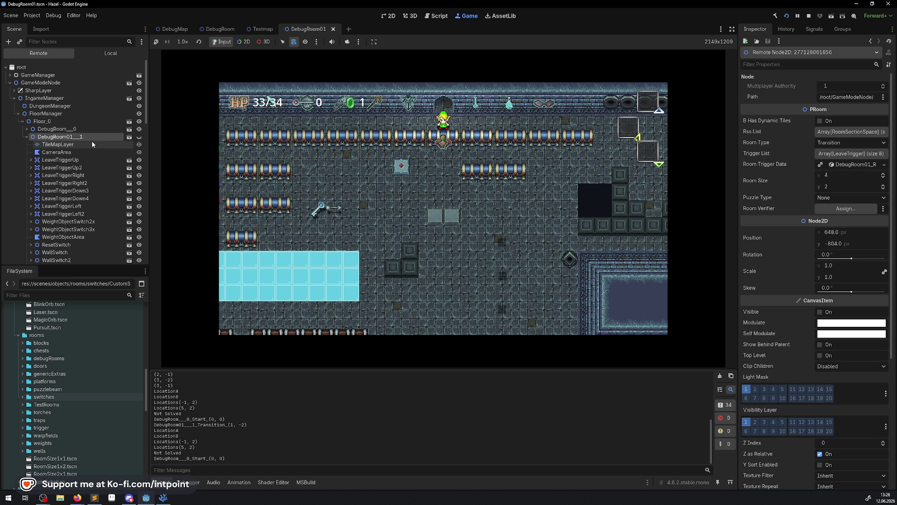
# Inspect WeightObjectSwitch2x and its Area2D detection area in the running game
pyautogui.scroll(-4, 75, 172)
pyautogui.click(31, 123)
pyautogui.click(68, 123)
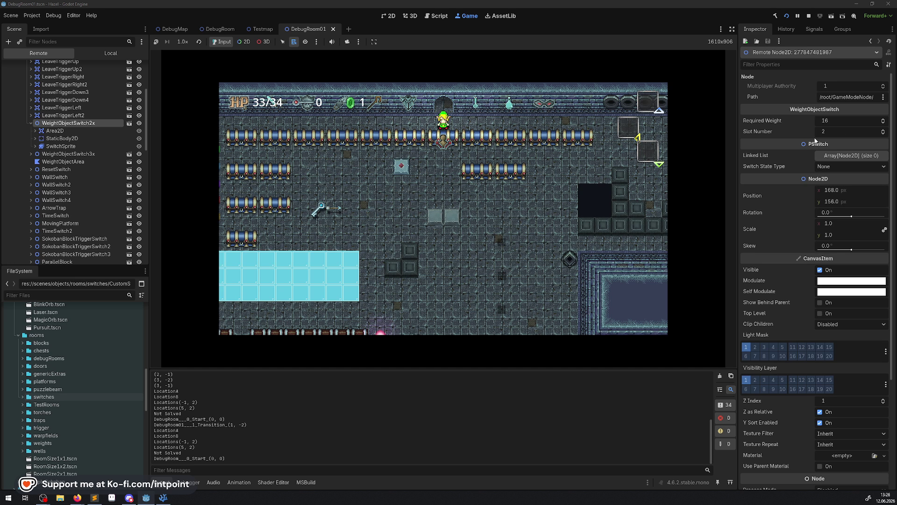
pyautogui.scroll(-5, 825, 188)
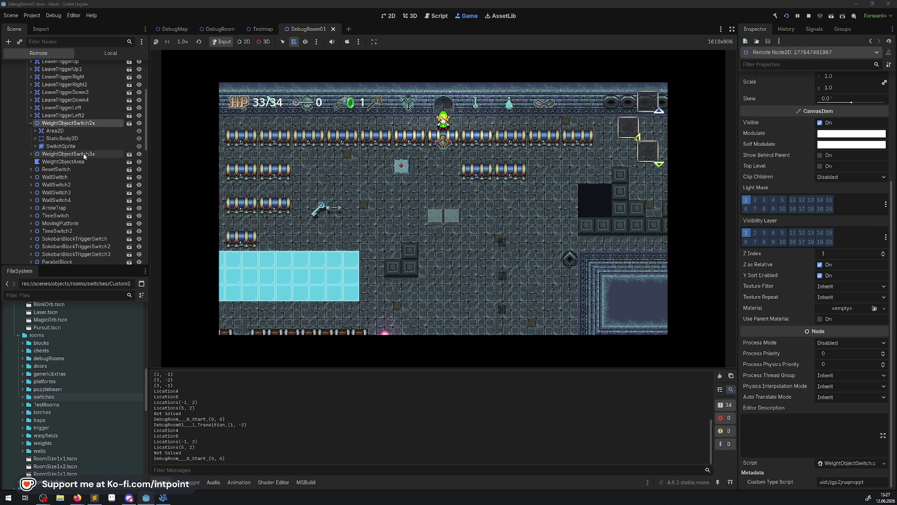
pyautogui.click(54, 132)
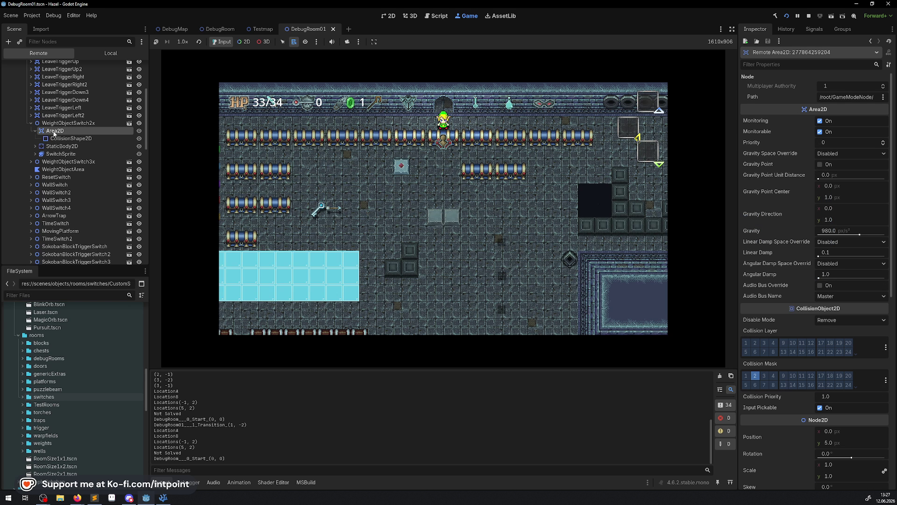
pyautogui.scroll(-10, 785, 374)
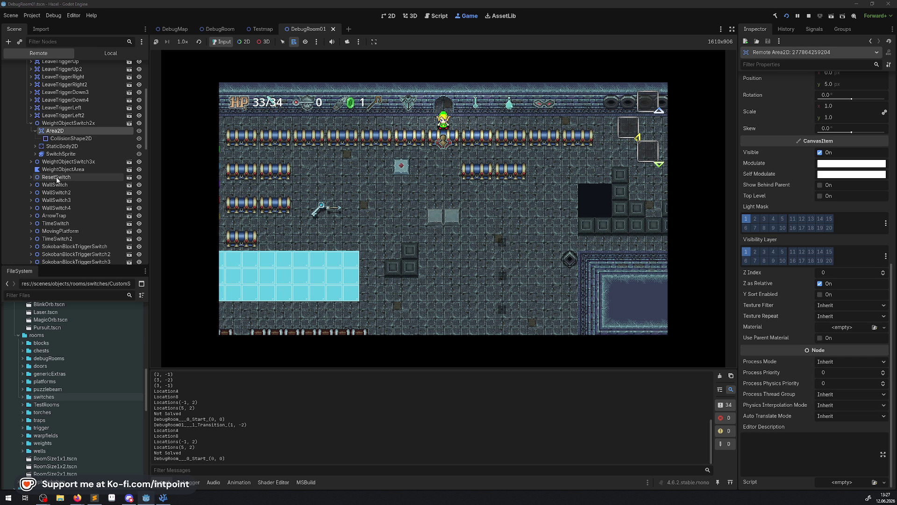
# Inspect WeightObjectSwitch3x, WallSwitch2, WallSwitch4 and SokobanBlockTriggerSwitch (Required Weight 96)
pyautogui.click(66, 161)
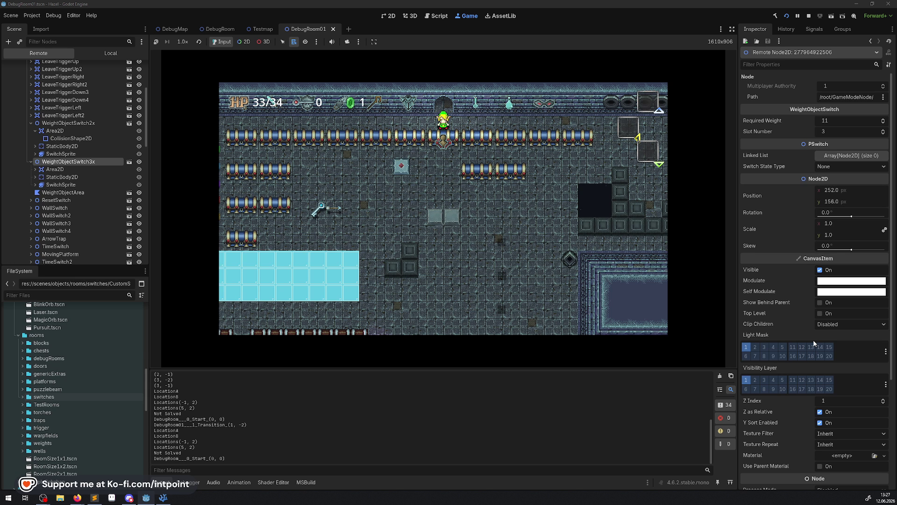
pyautogui.scroll(-5, 814, 343)
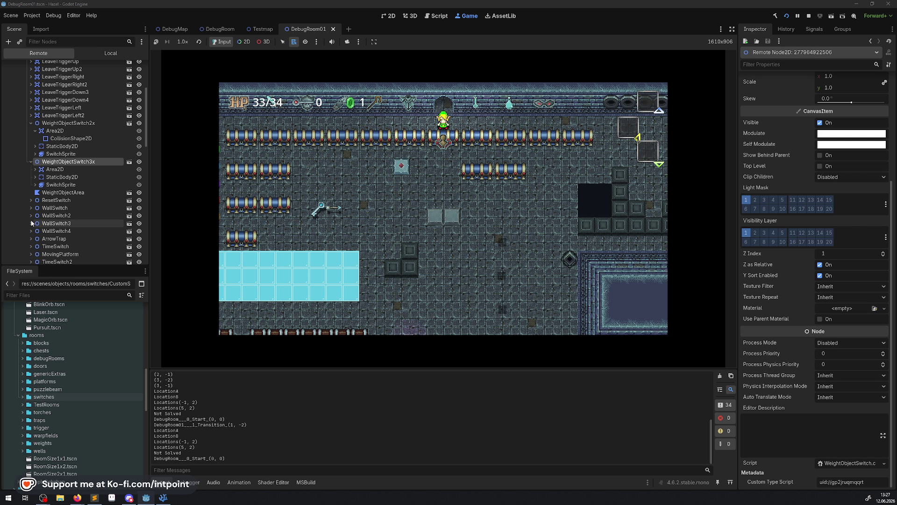
pyautogui.click(56, 216)
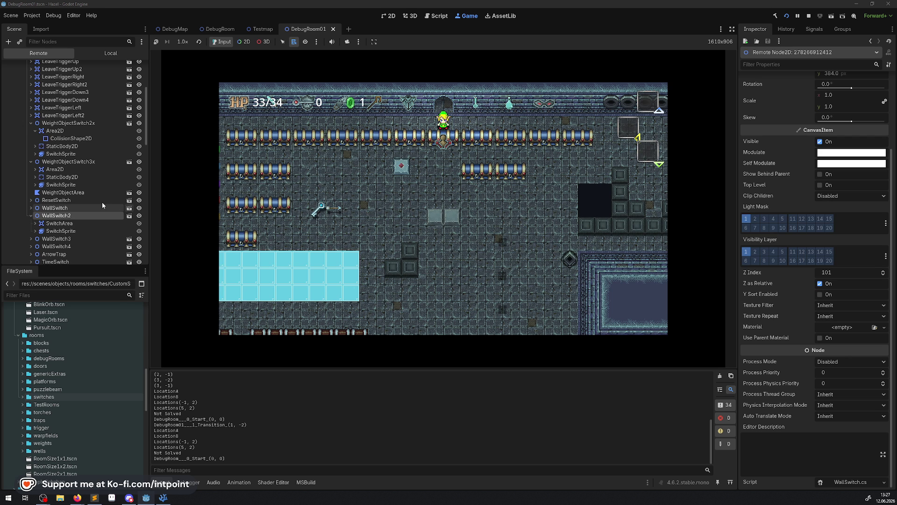
pyautogui.click(57, 246)
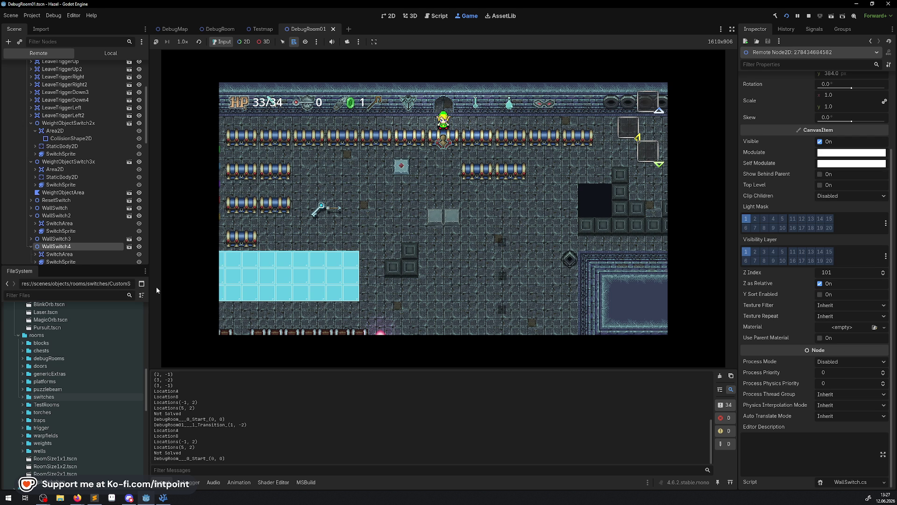
pyautogui.scroll(-3, 56, 210)
pyautogui.click(70, 226)
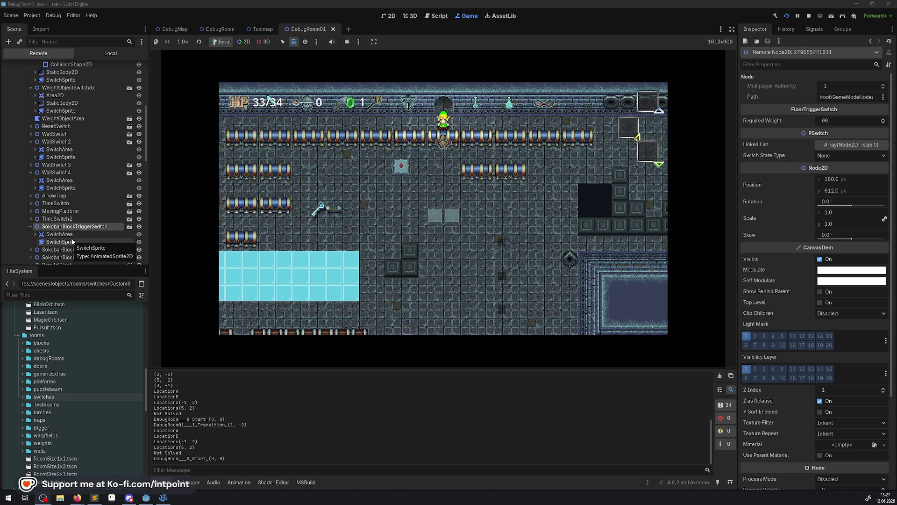
# Inspect ParallelBlock2 and WarpFieldRoom in the running game's Remote tree
pyautogui.scroll(-3, 73, 233)
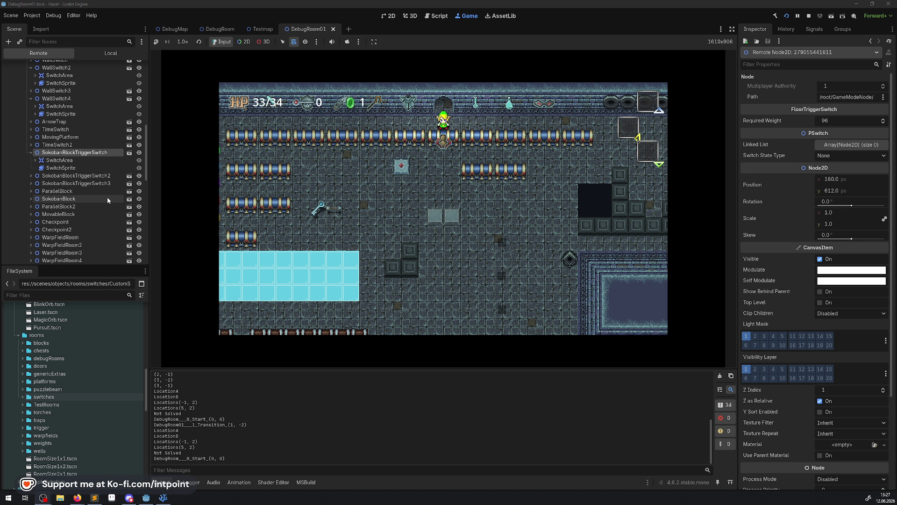
pyautogui.click(58, 206)
pyautogui.scroll(-5, 786, 343)
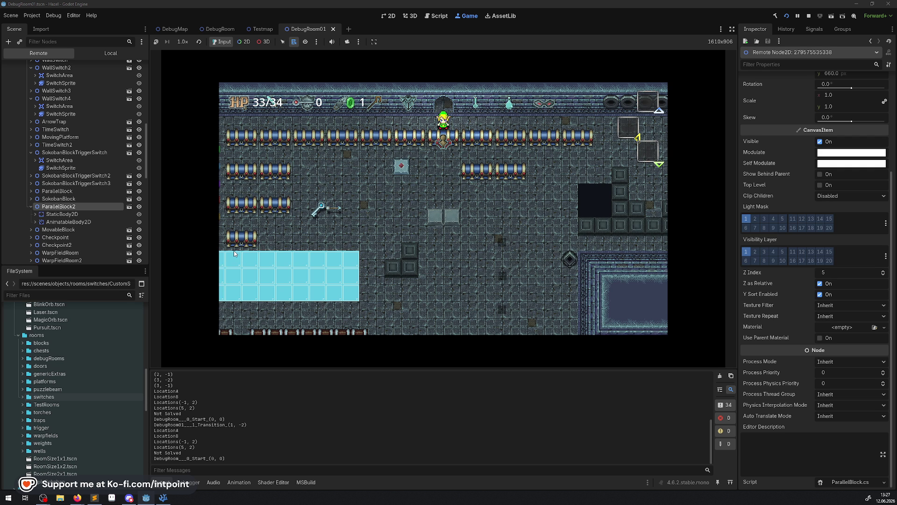
pyautogui.scroll(-2, 77, 219)
pyautogui.click(79, 204)
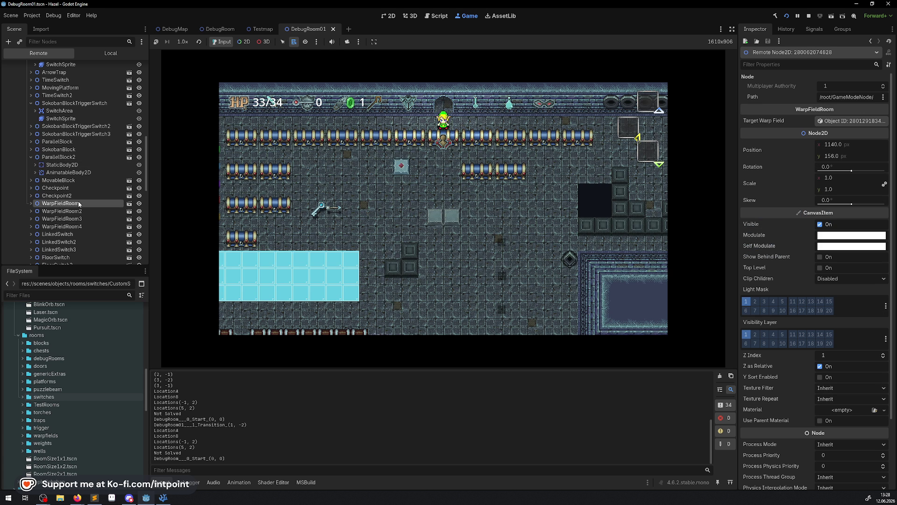
pyautogui.scroll(-3, 76, 224)
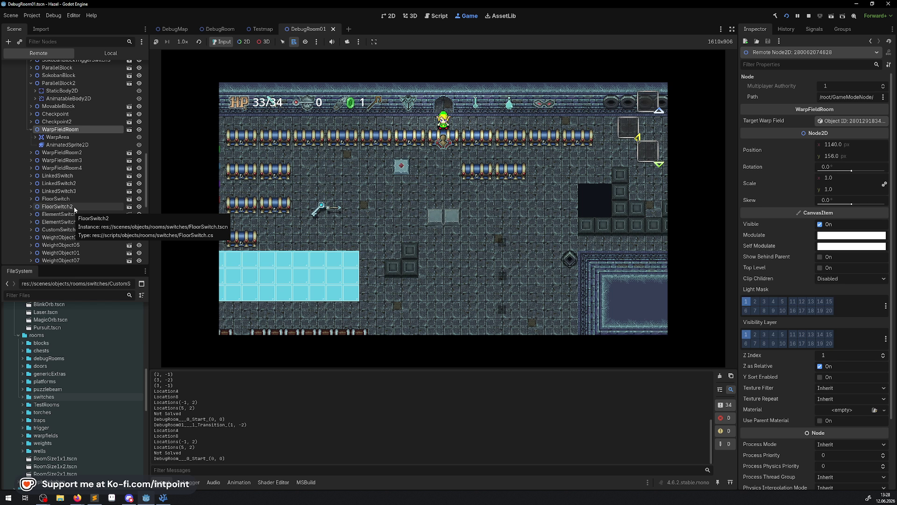
# Inspect ElementSwitch, then WeightObject00 down to its WeightObject.cs script field
pyautogui.click(58, 214)
pyautogui.scroll(-5, 823, 346)
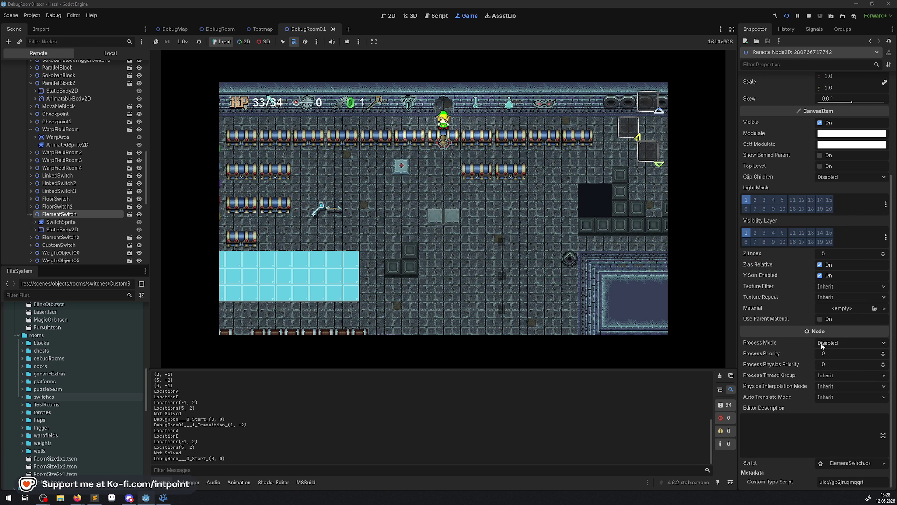
pyautogui.click(76, 253)
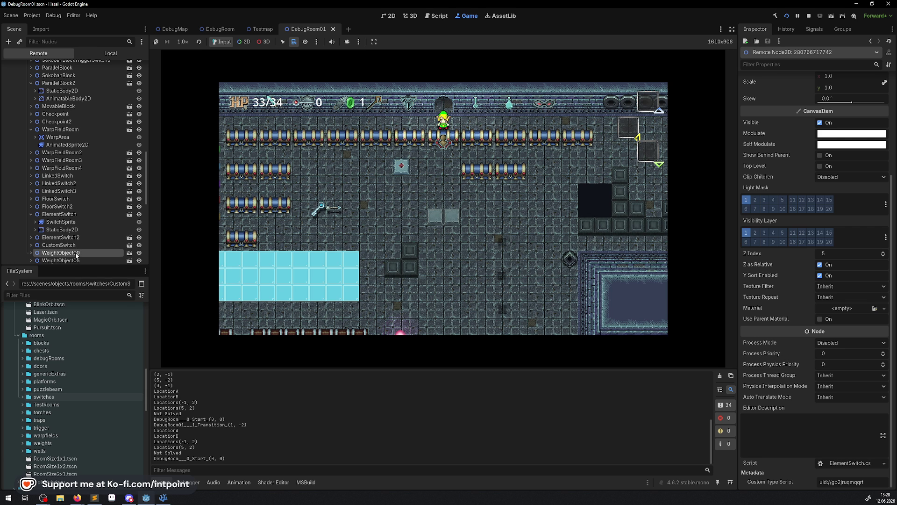
pyautogui.scroll(-3, 802, 361)
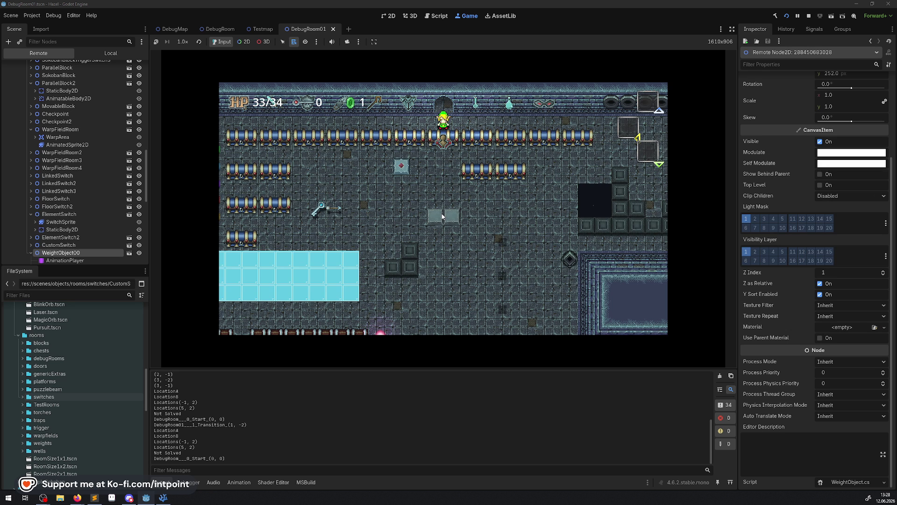
# Walk through the top door and step onto the pit's moving platform, dropping to 30/34 HP
pyautogui.press('Up')
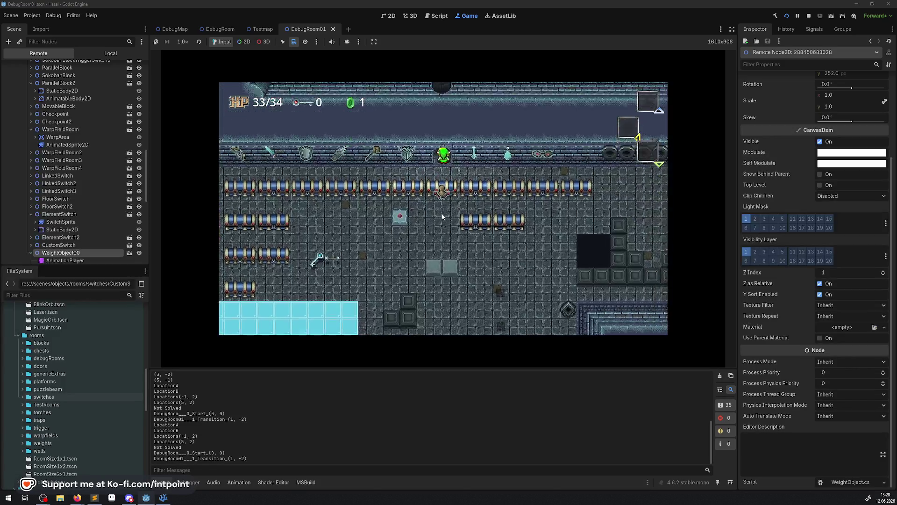
pyautogui.press('Up')
pyautogui.press('Left')
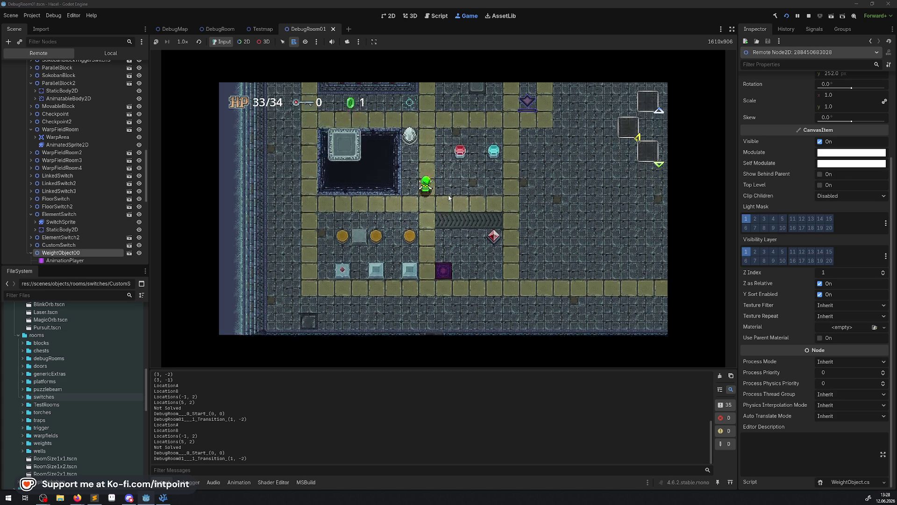
pyautogui.press('Left')
pyautogui.press('Up')
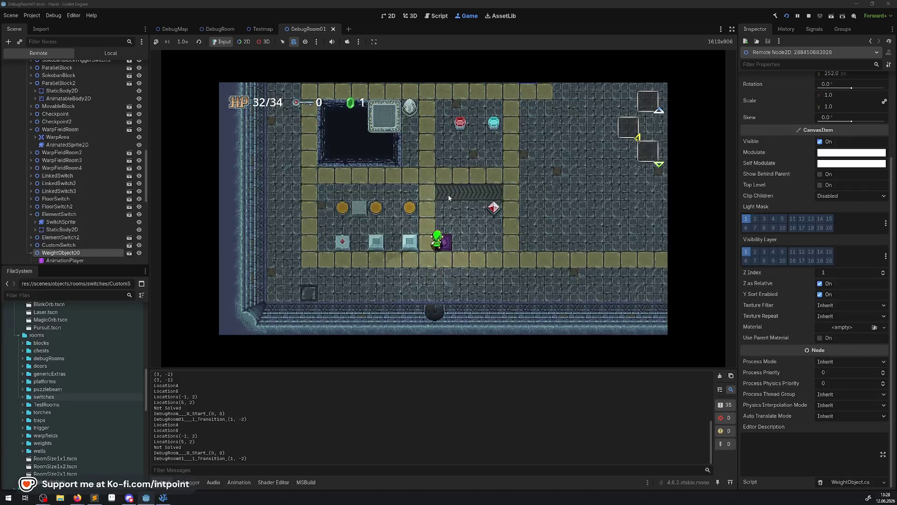
pyautogui.press('Up')
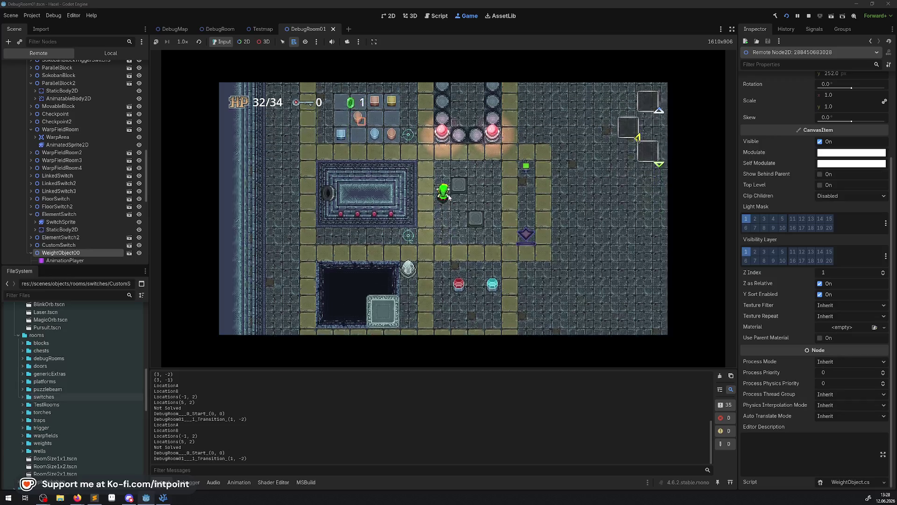
pyautogui.press('Down')
pyautogui.press('Left')
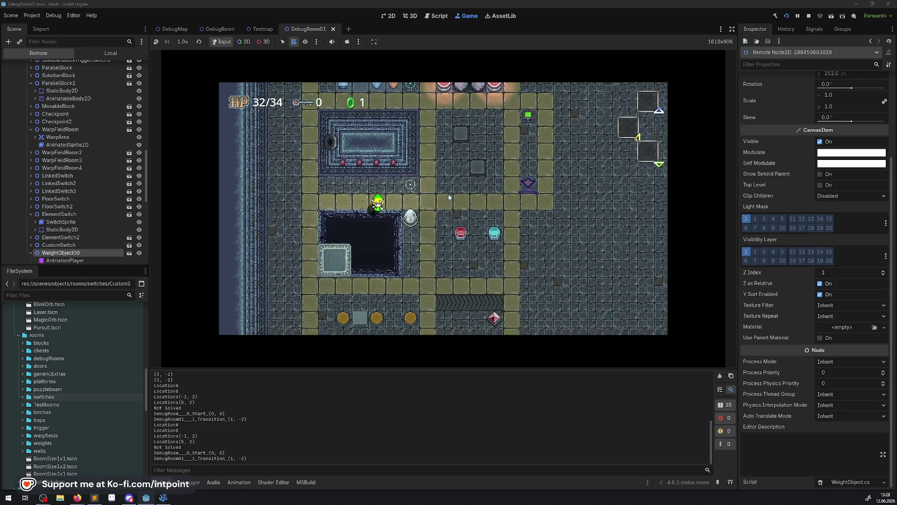
pyautogui.press('Down')
pyautogui.press('Right')
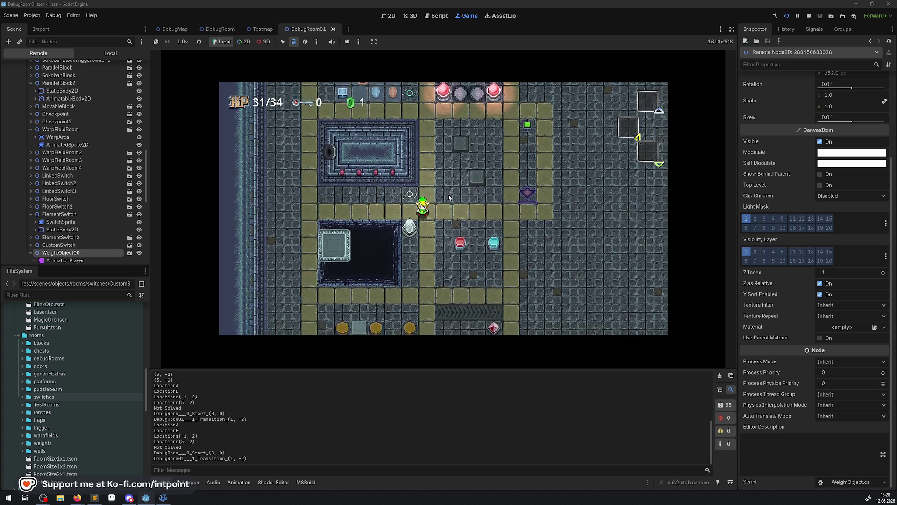
pyautogui.press('Left')
pyautogui.press('Down')
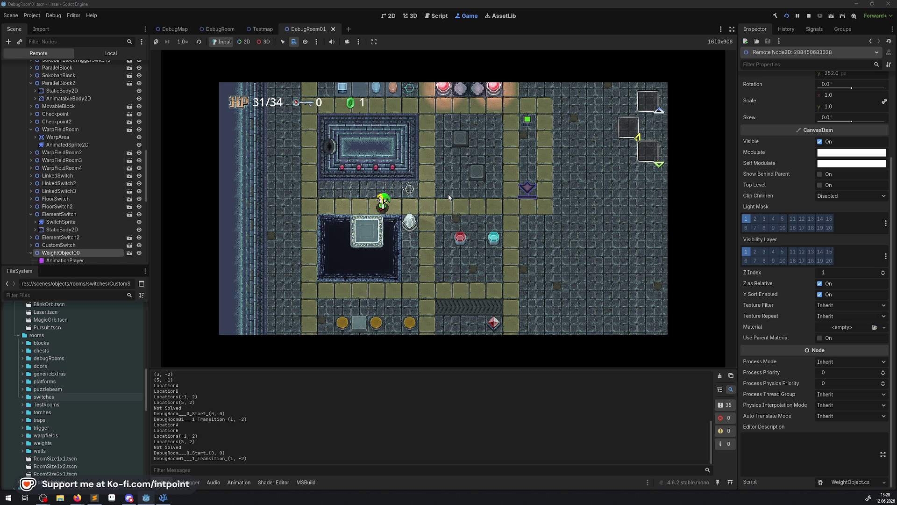
pyautogui.press('Down')
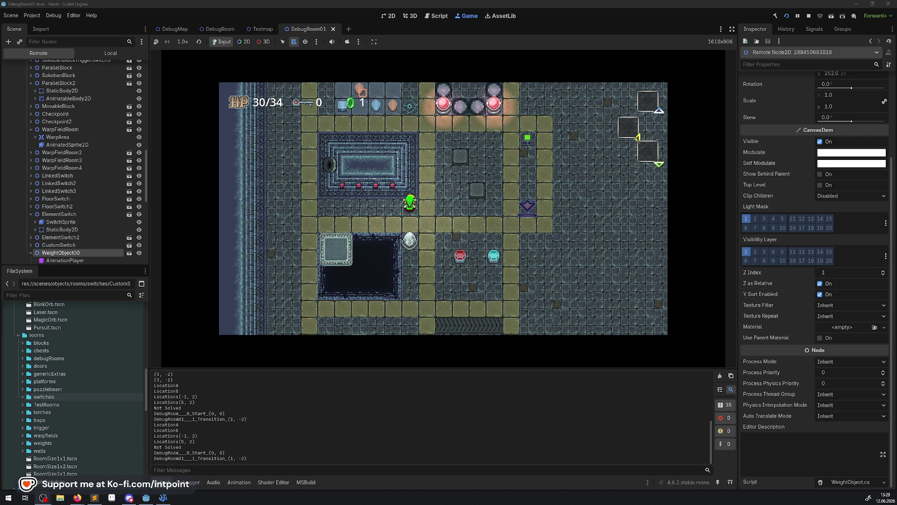
# Step on the pink buttons so they light blue, ending beside them
pyautogui.press('Up')
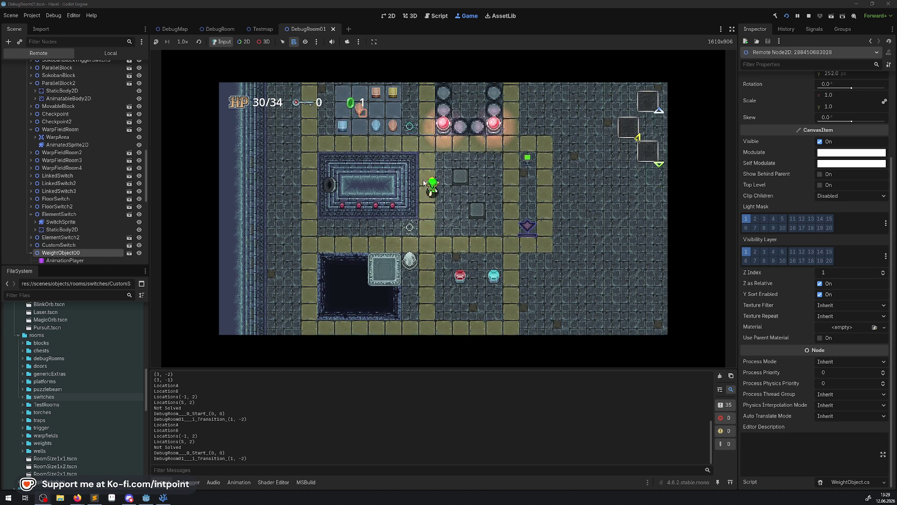
pyautogui.press('Down')
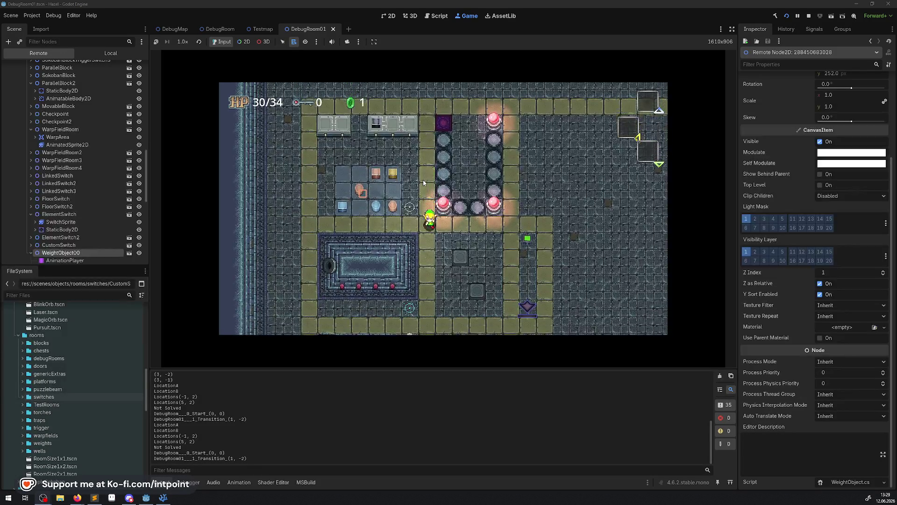
pyautogui.press('Down')
pyautogui.press('Right')
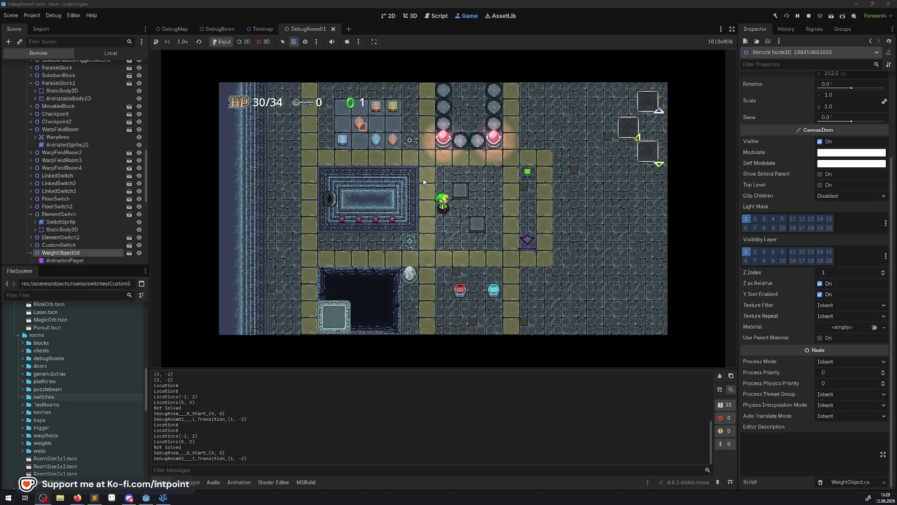
pyautogui.press('Up')
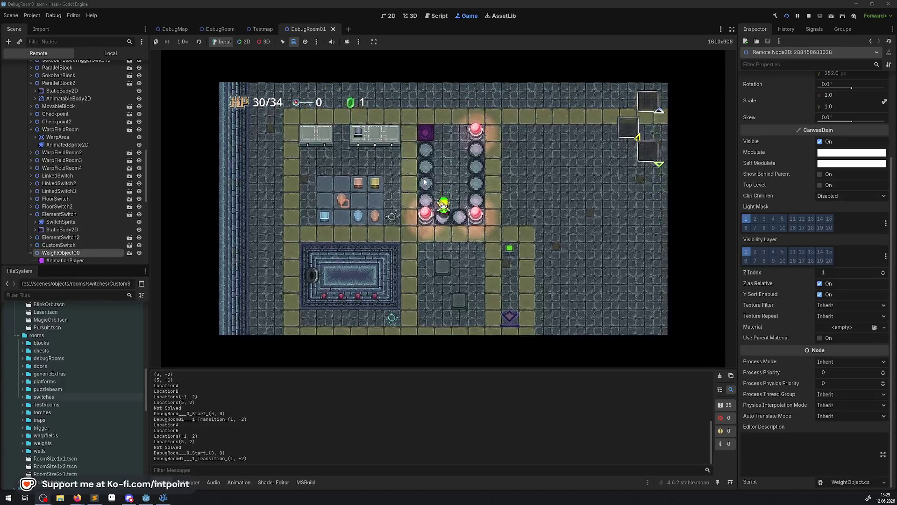
pyautogui.press('Right')
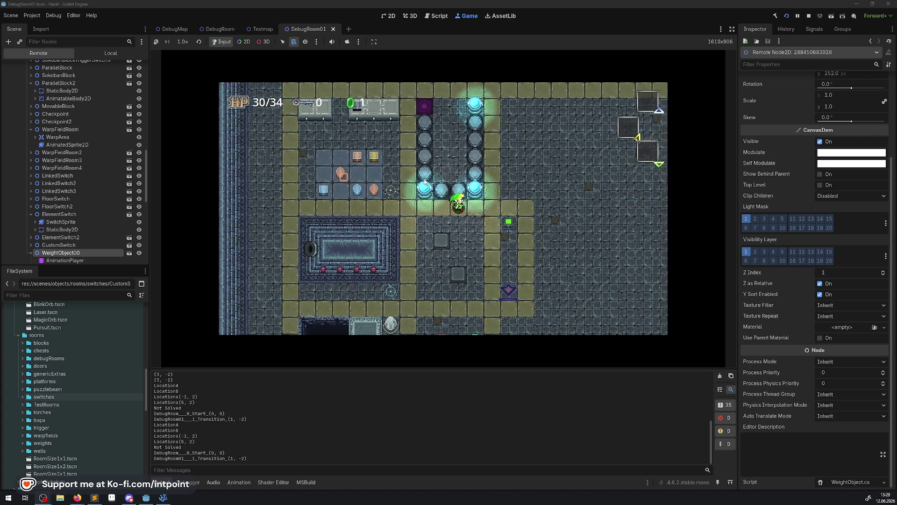
pyautogui.press('Right')
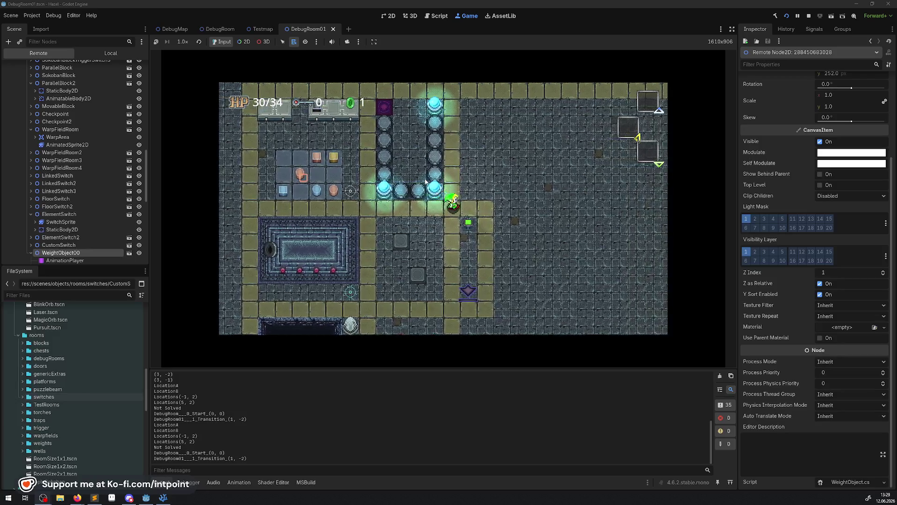
pyautogui.press('Up')
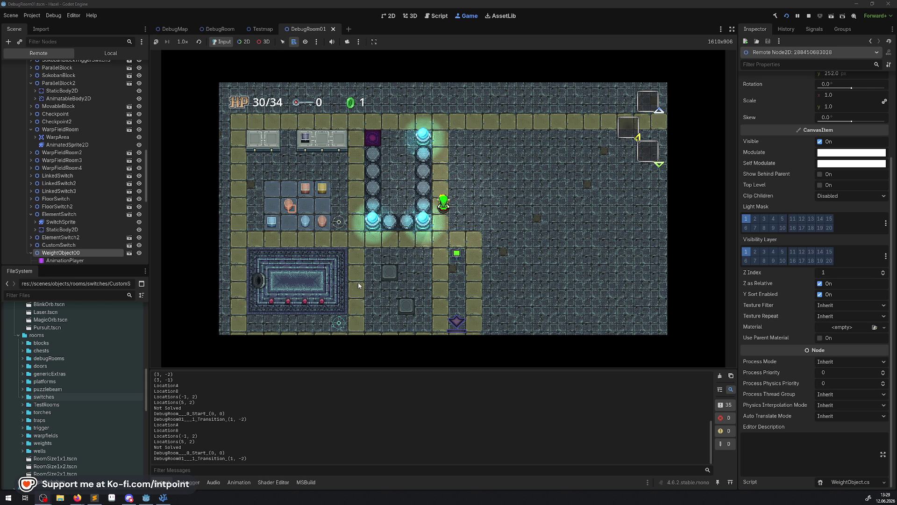
# Walk the player across the floor plates, then stop the playtest
pyautogui.press('Down')
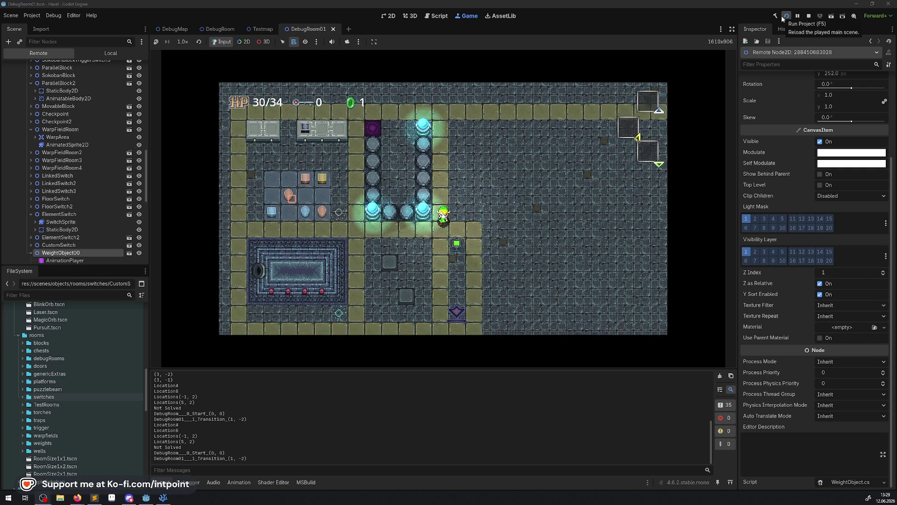
pyautogui.press('Left')
pyautogui.press('Down')
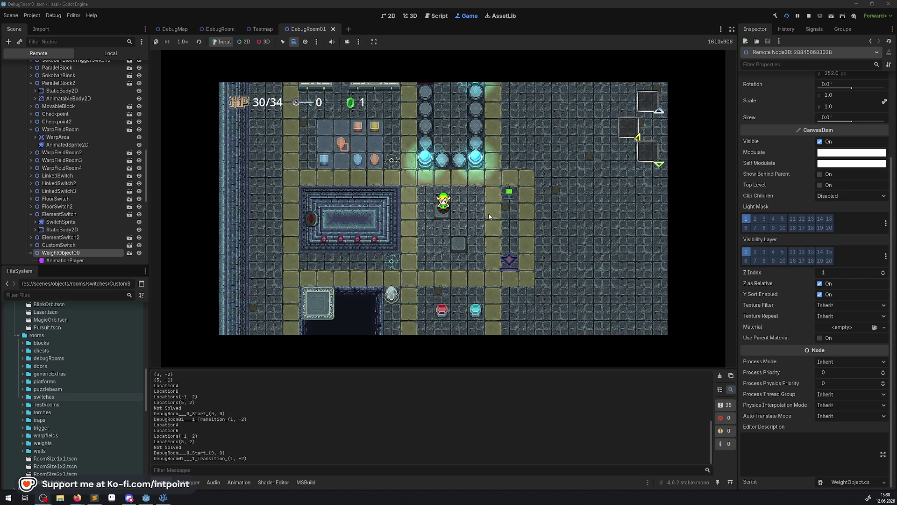
pyautogui.press('Right')
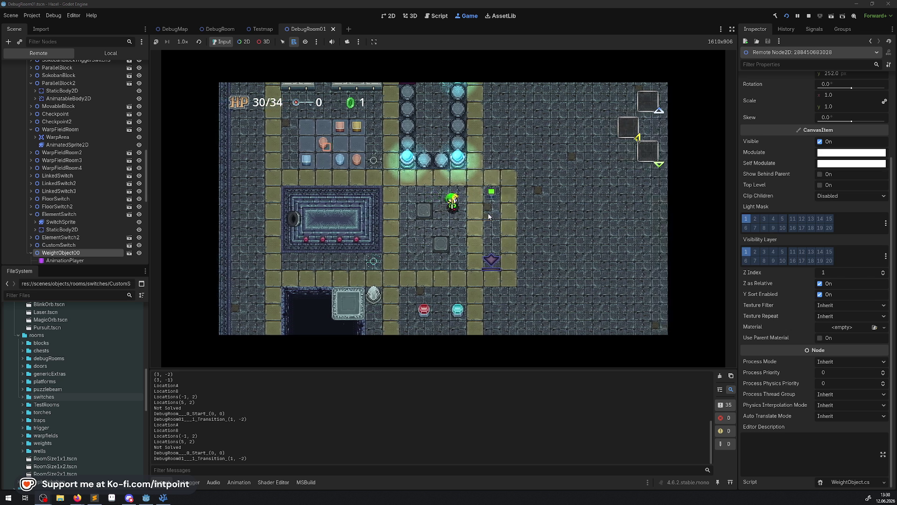
pyautogui.press('Down')
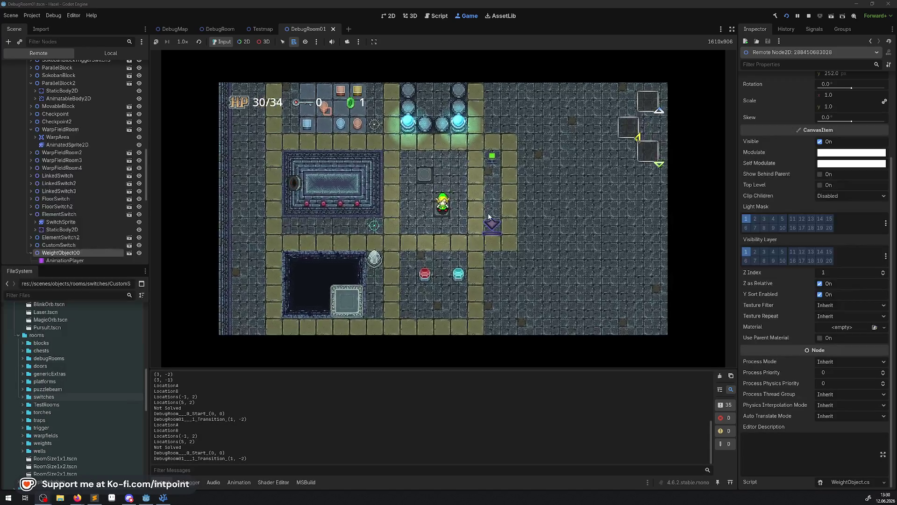
pyautogui.press('Up')
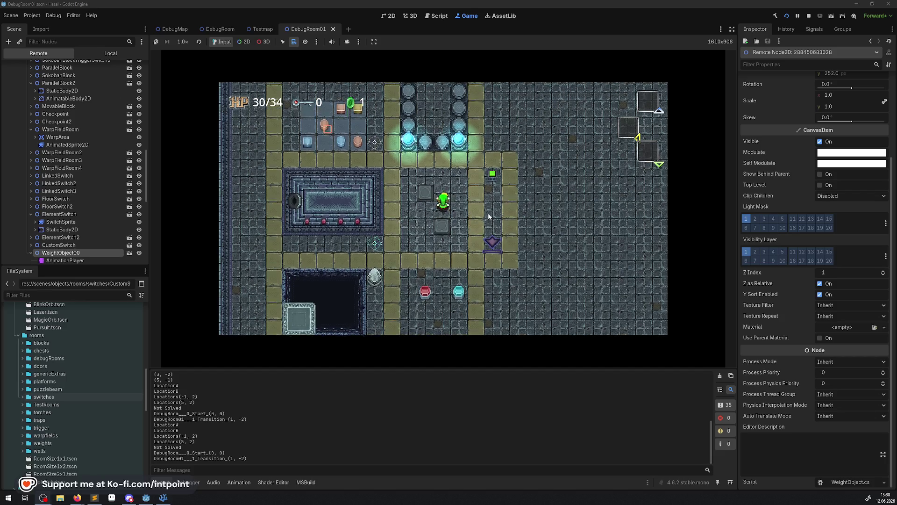
pyautogui.press('Down')
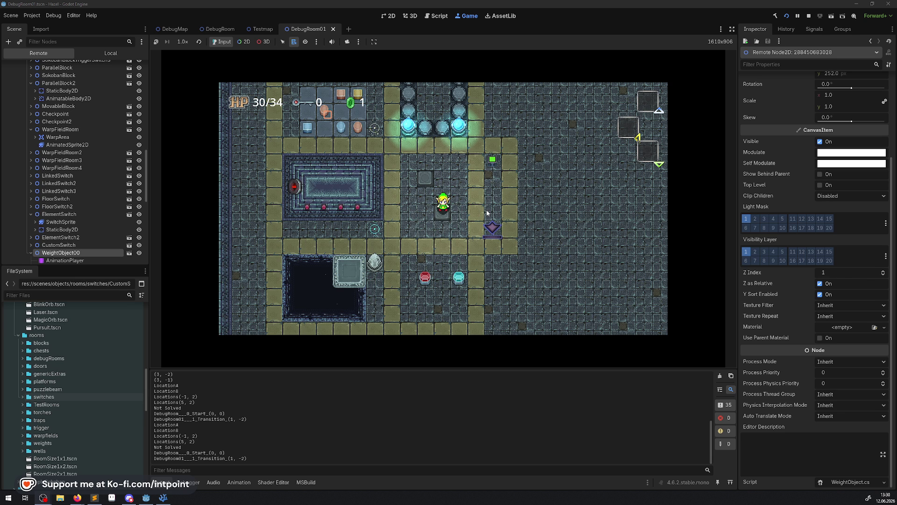
pyautogui.click(810, 16)
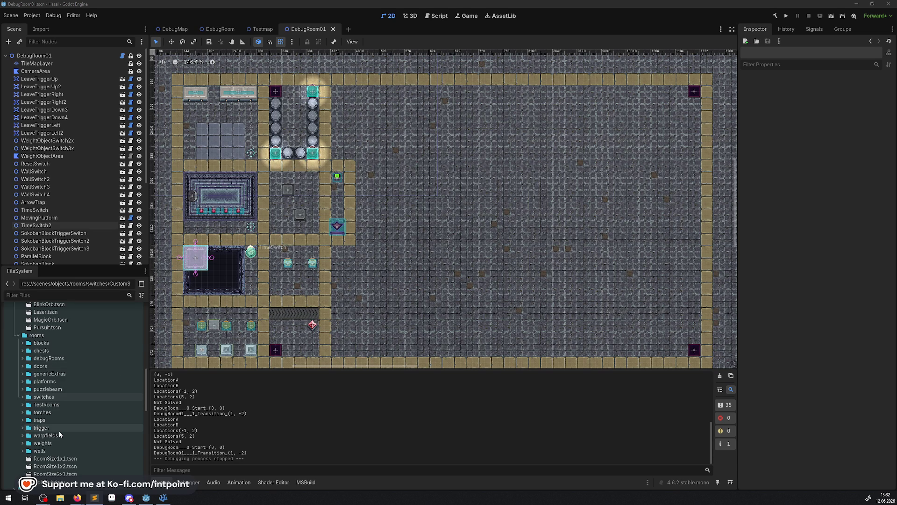
# Expand the rooms/torches folder to list FloorTorche.tscn and WallTorche.tscn
pyautogui.click(22, 413)
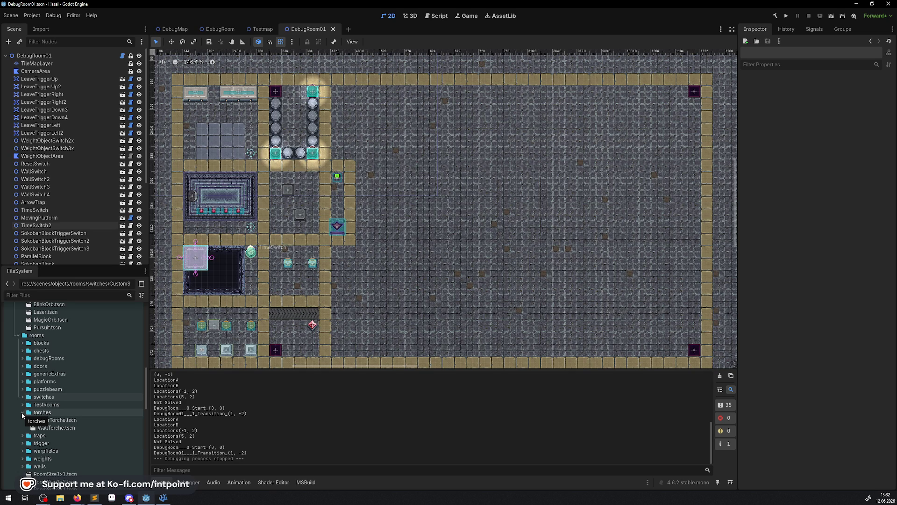